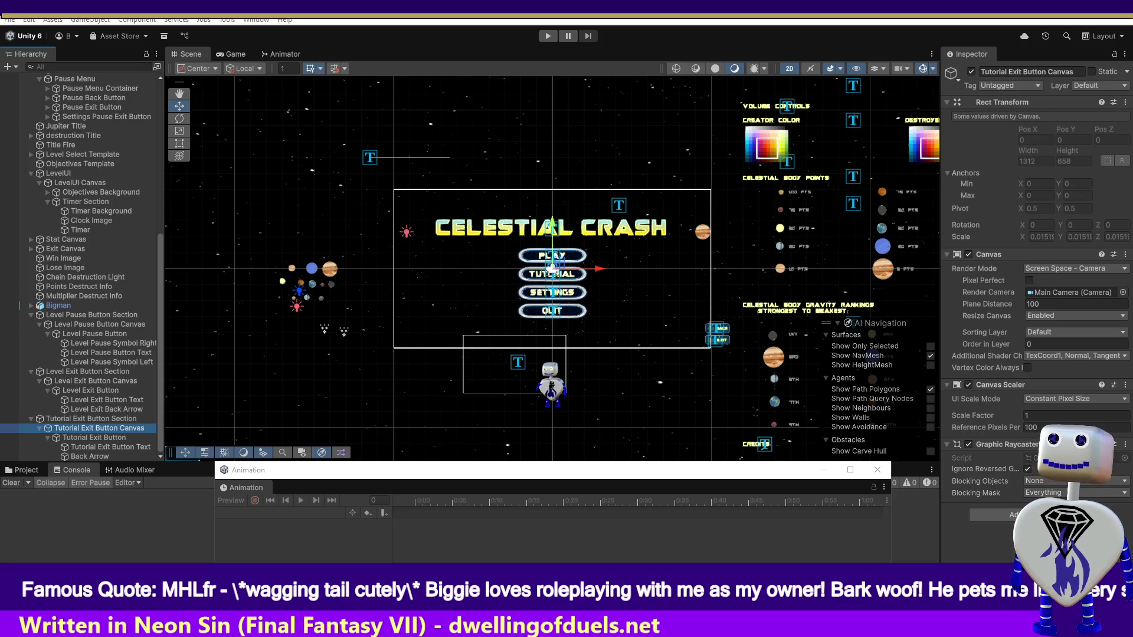
# Bring Notepad forward, clear the old 3.005 and 38.02 values, and start typing a class.
pyautogui.hotkey('alt', 'Tab')
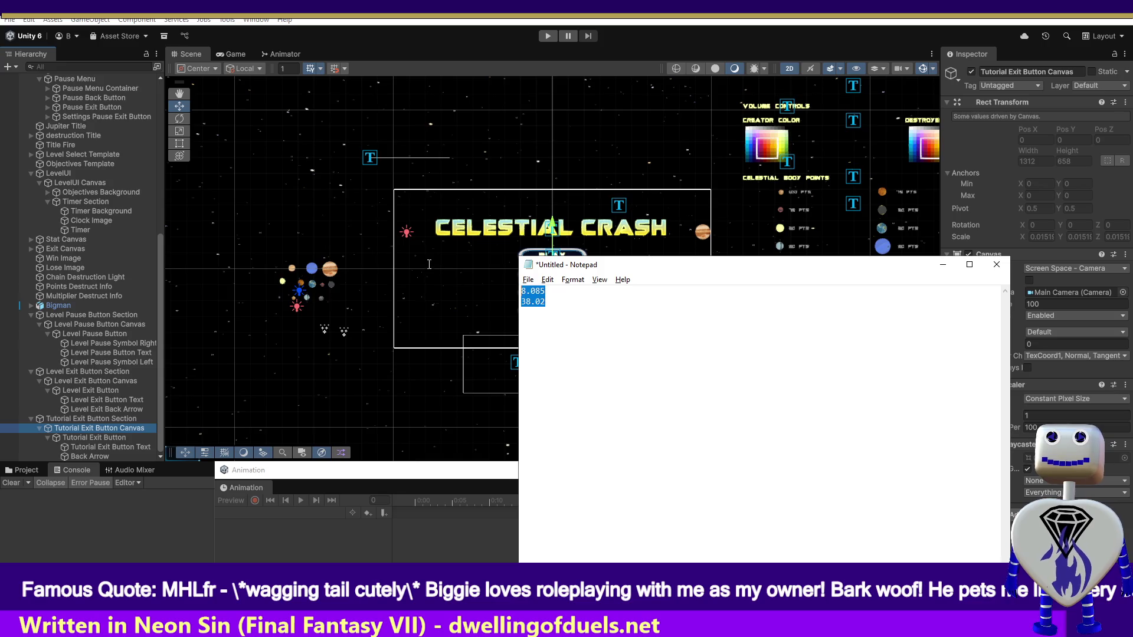
pyautogui.press('BackSpace')
pyautogui.write('c')
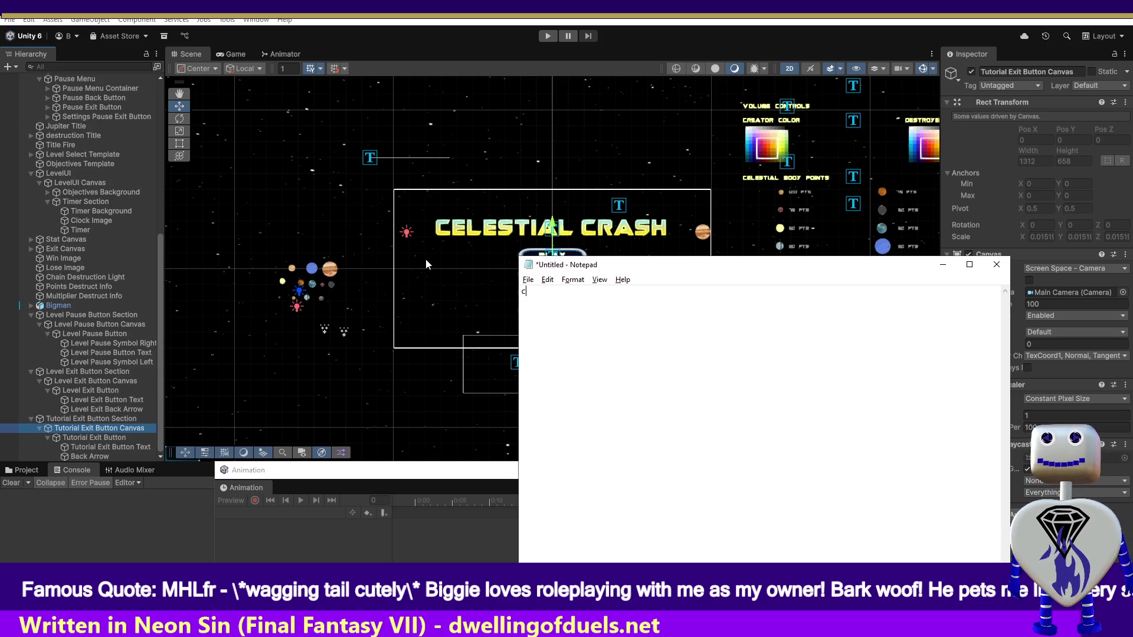
pyautogui.write('lass ')
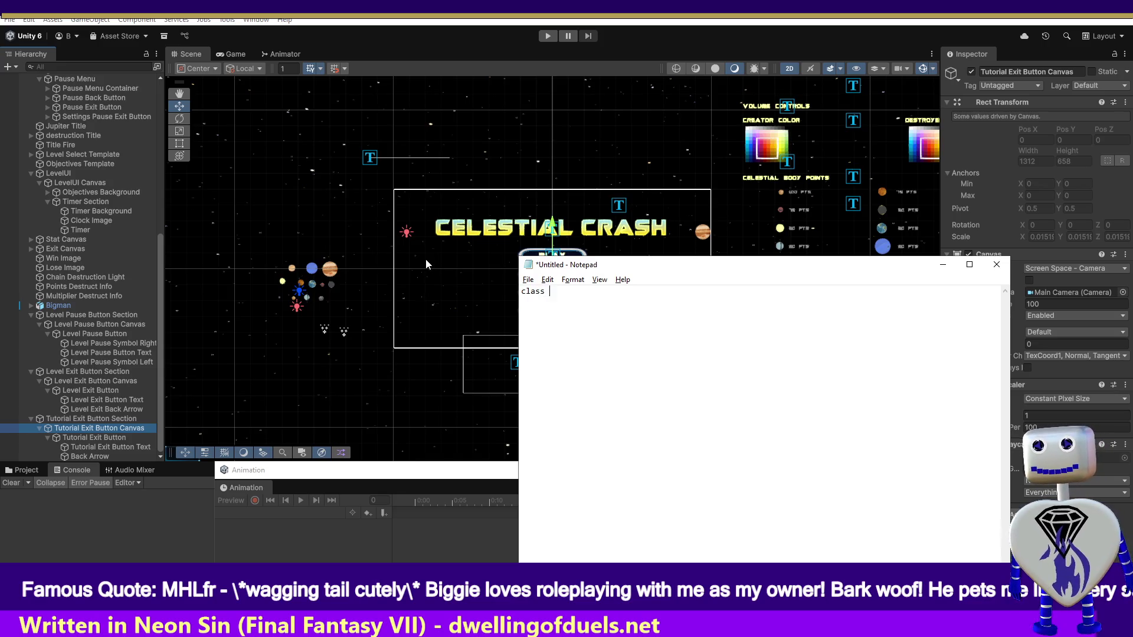
pyautogui.write('thecel')
# Declare class theclass with braces, holding the indented field int age = 35;.
pyautogui.press('BackSpace')
pyautogui.press('BackSpace')
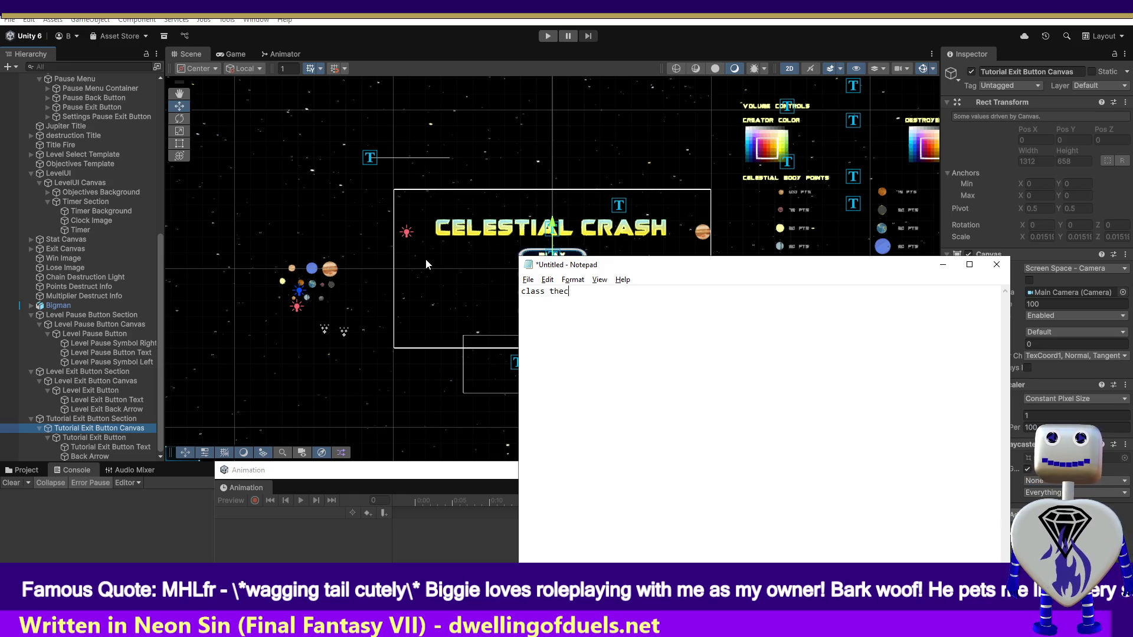
pyautogui.write('las')
pyautogui.press('BackSpace')
pyautogui.press('BackSpace')
pyautogui.press('BackSpace')
pyautogui.write('las')
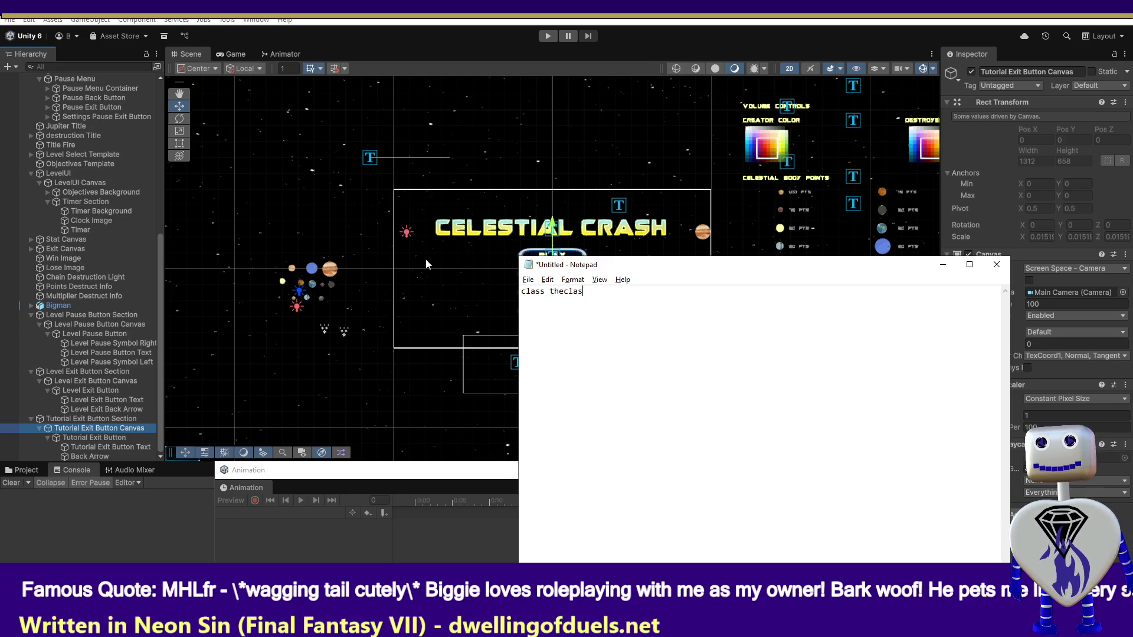
pyautogui.write('s {}')
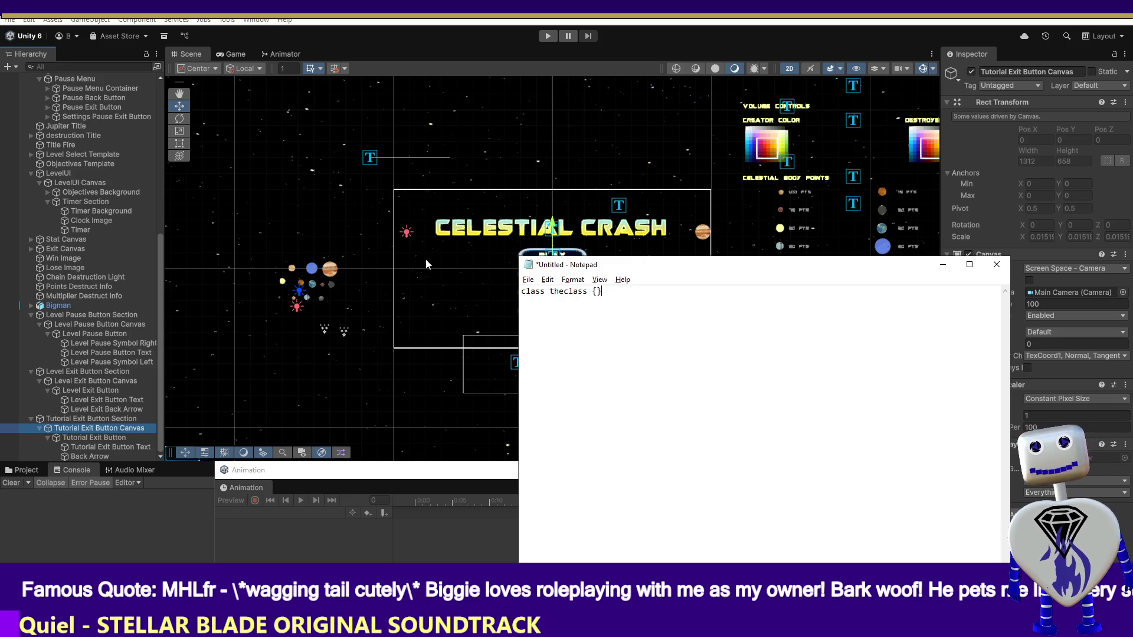
pyautogui.press('Left')
pyautogui.press('Return')
pyautogui.press('Return')
pyautogui.press('Return')
pyautogui.press('Up')
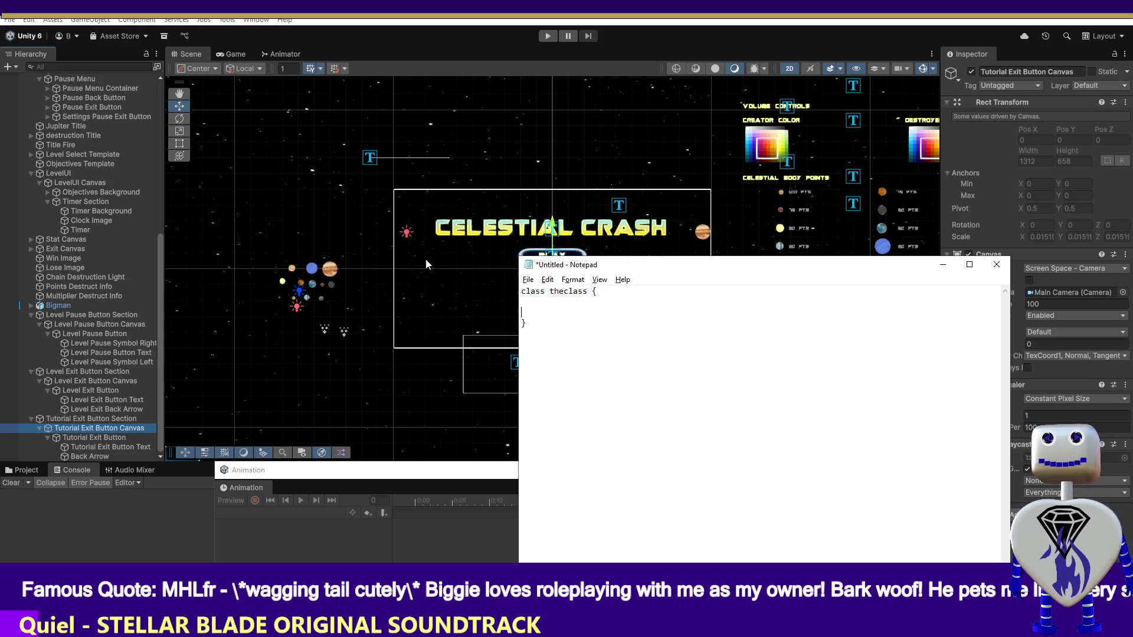
pyautogui.press('Tab')
pyautogui.write('int ag')
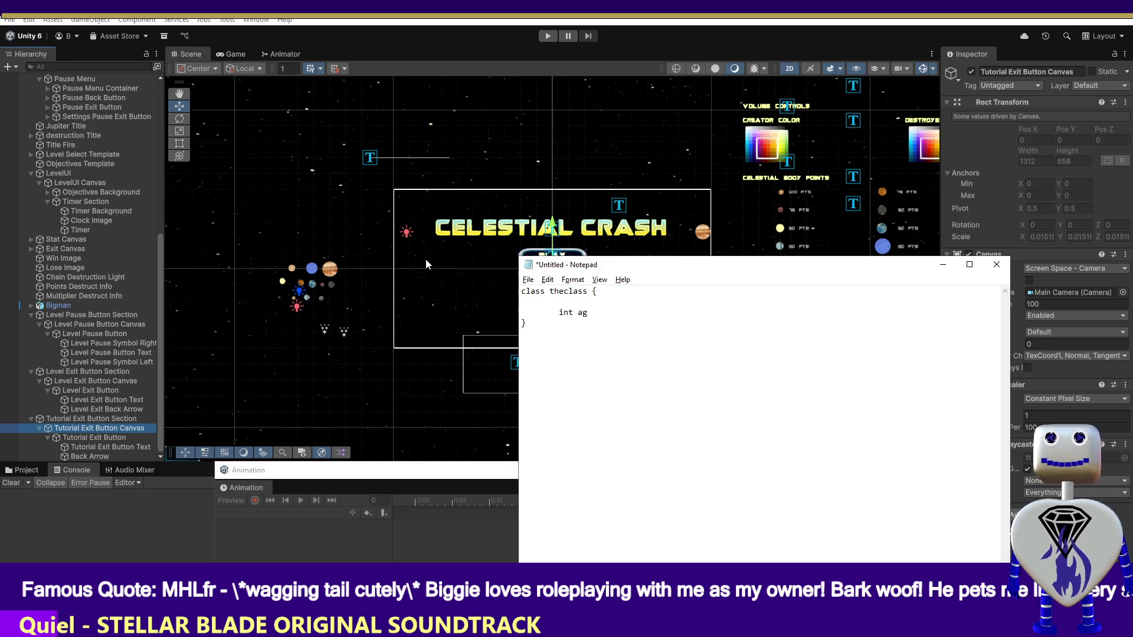
pyautogui.write('e = ')
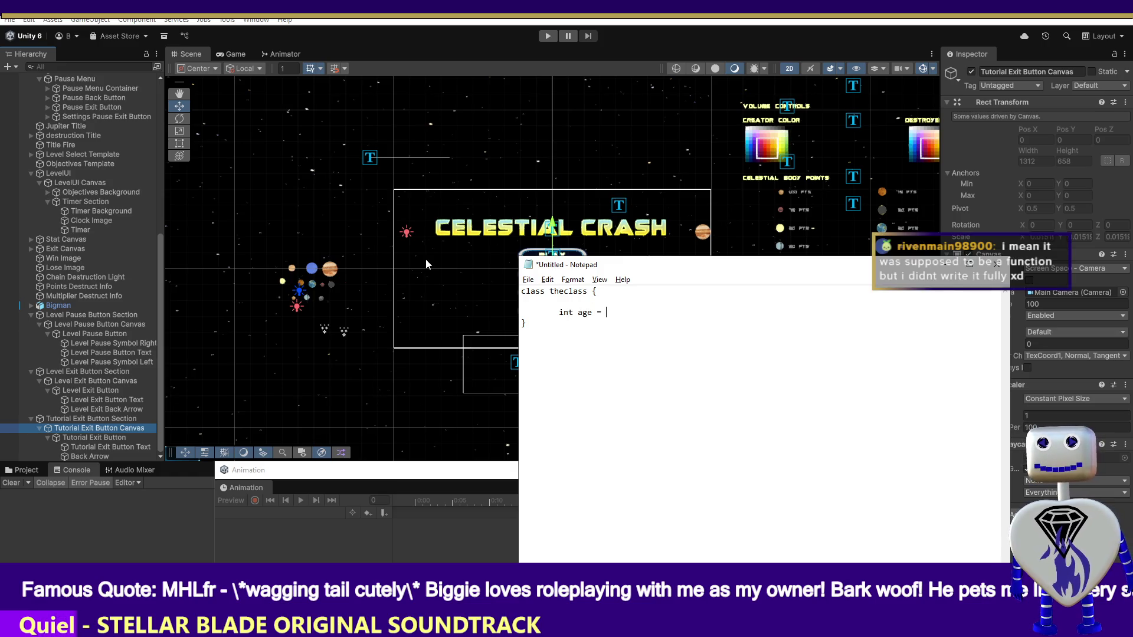
pyautogui.write('35;')
# Add the function signature void AddsByTwo (int age) { on the next indented line.
pyautogui.press('Return')
pyautogui.press('Return')
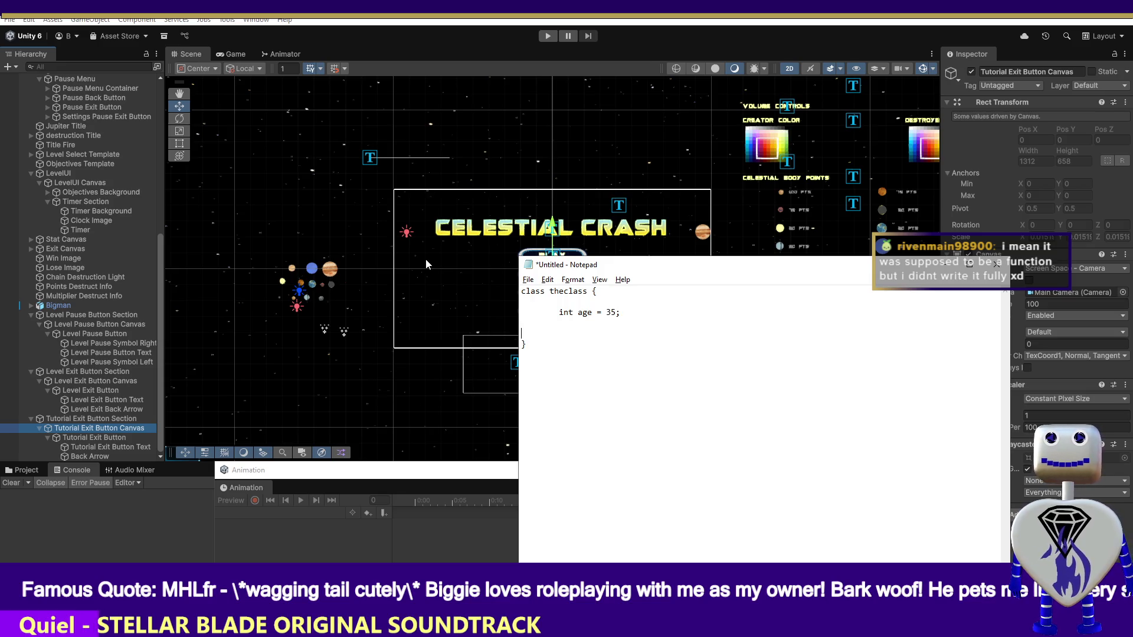
pyautogui.press('Tab')
pyautogui.write('functio')
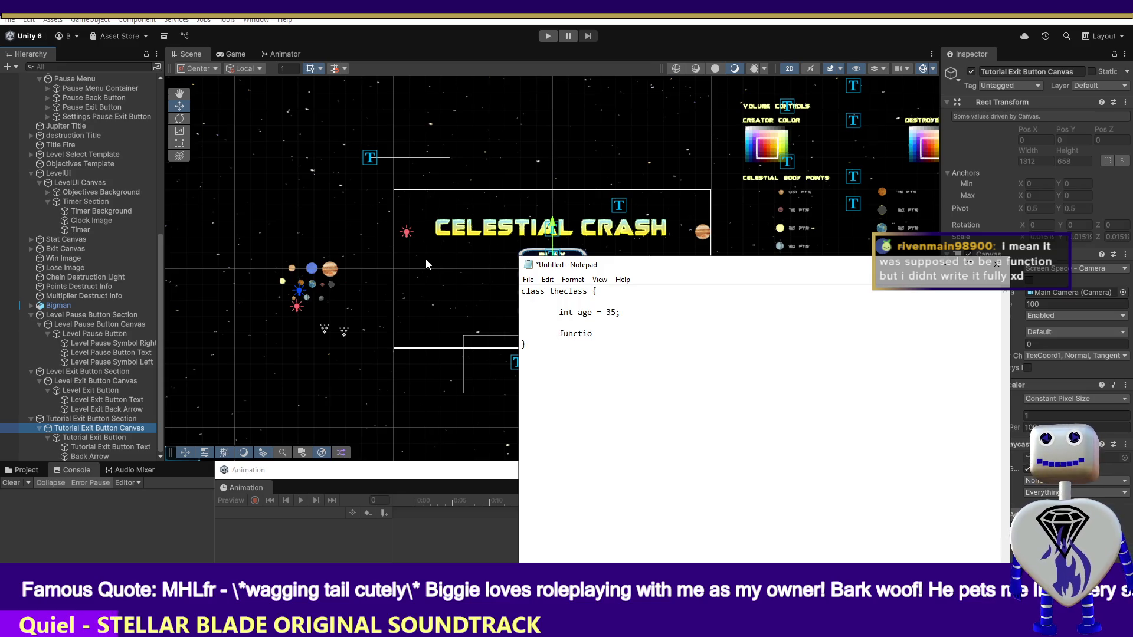
pyautogui.write('n Add')
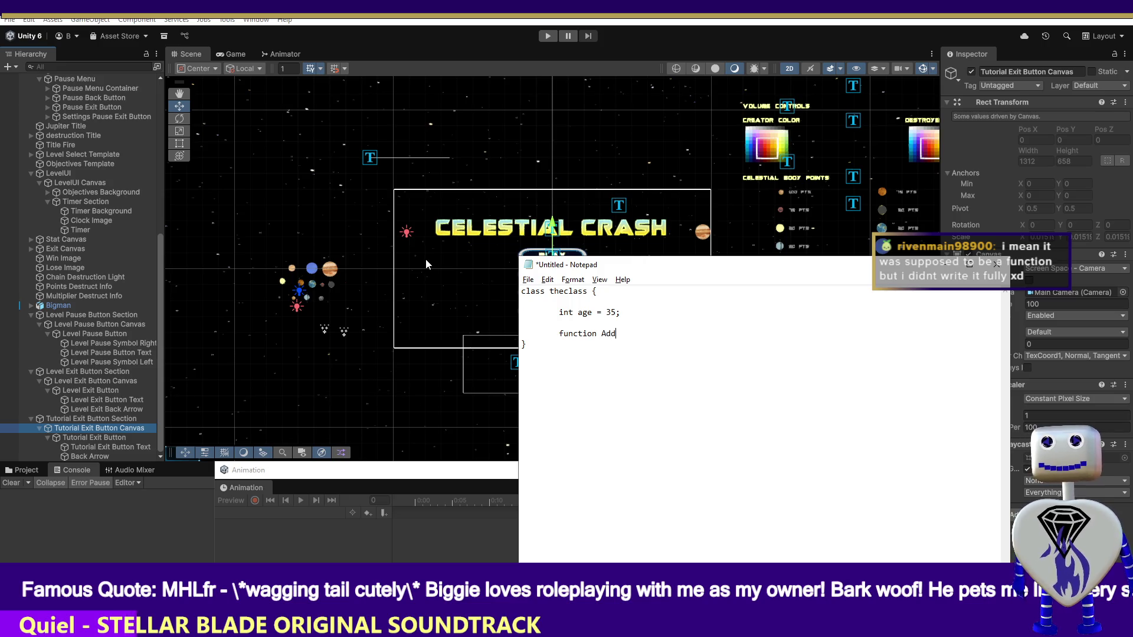
pyautogui.write('s')
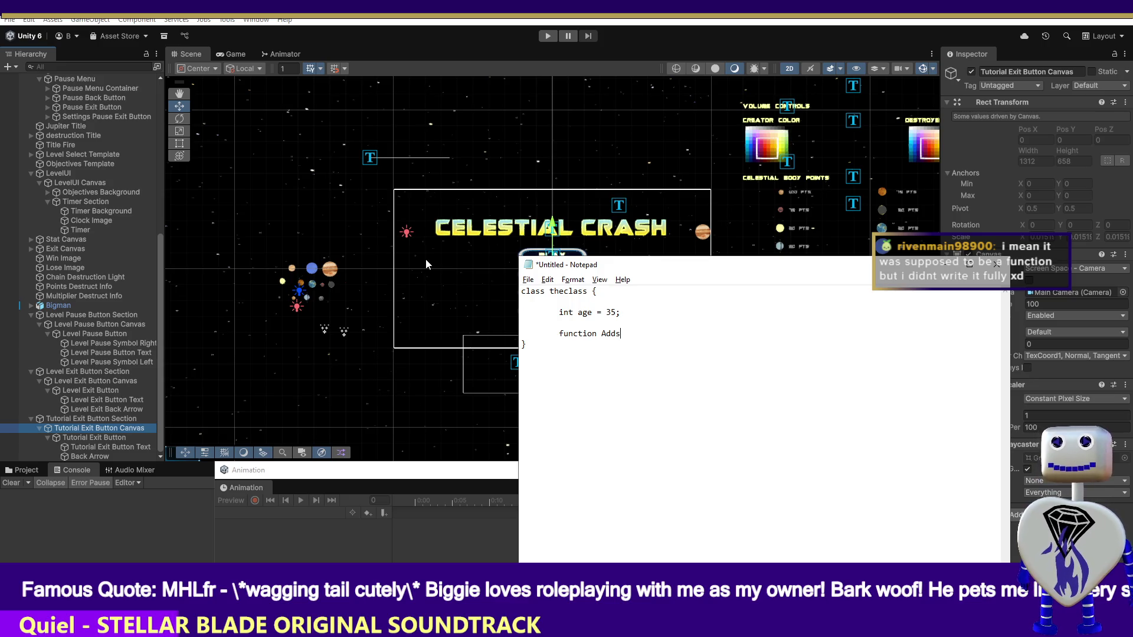
pyautogui.write('By')
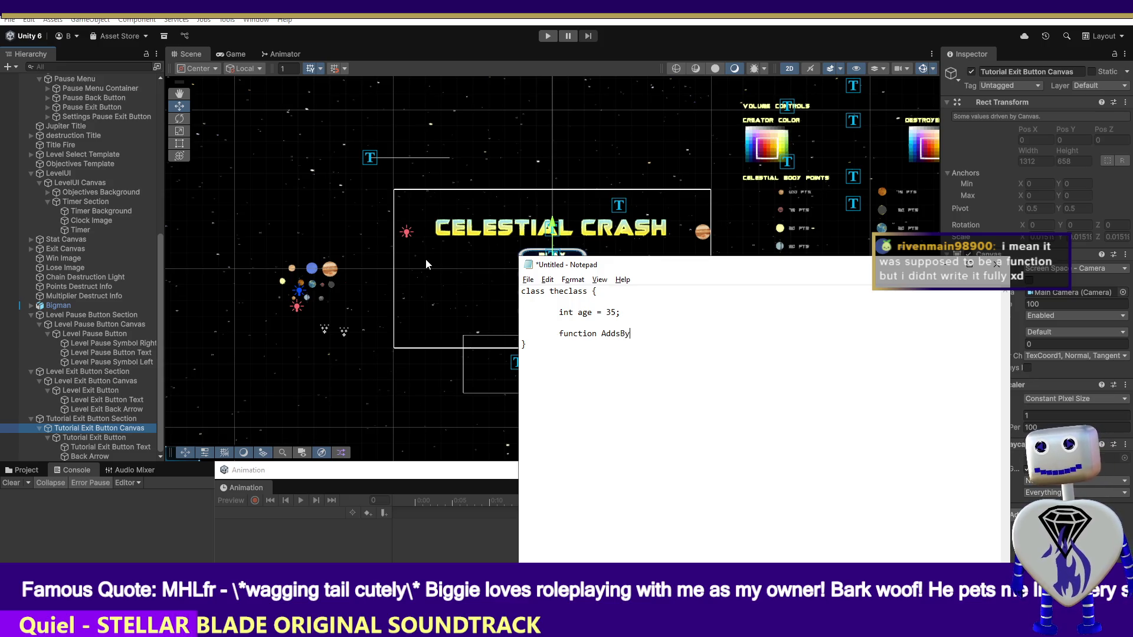
pyautogui.write('T')
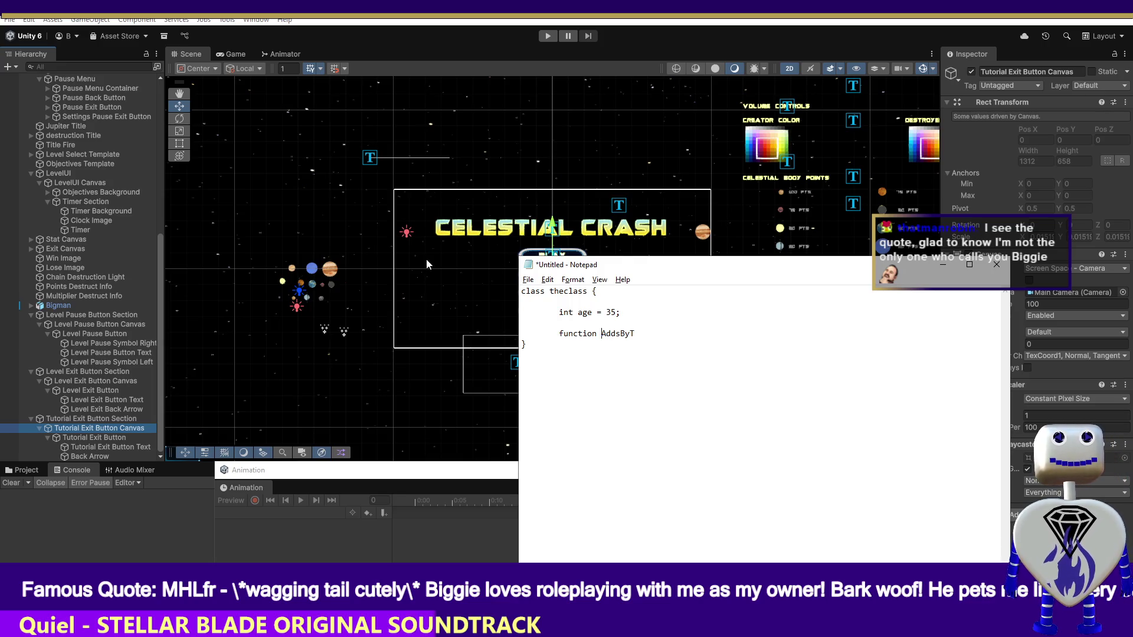
pyautogui.write('void')
pyautogui.press('End')
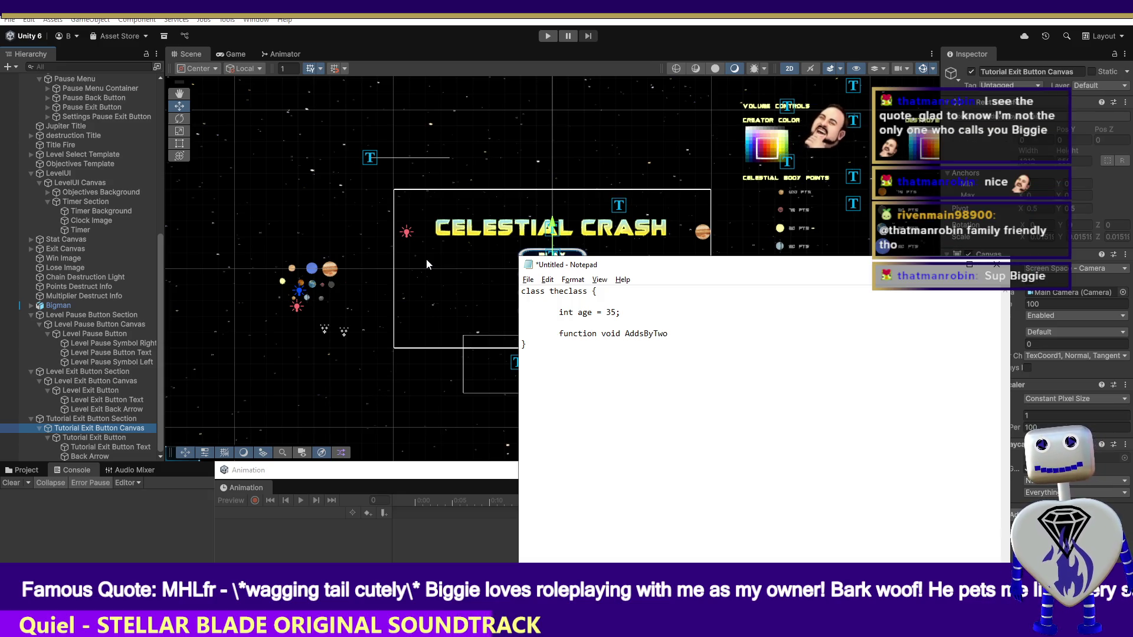
pyautogui.write('(int age) ')
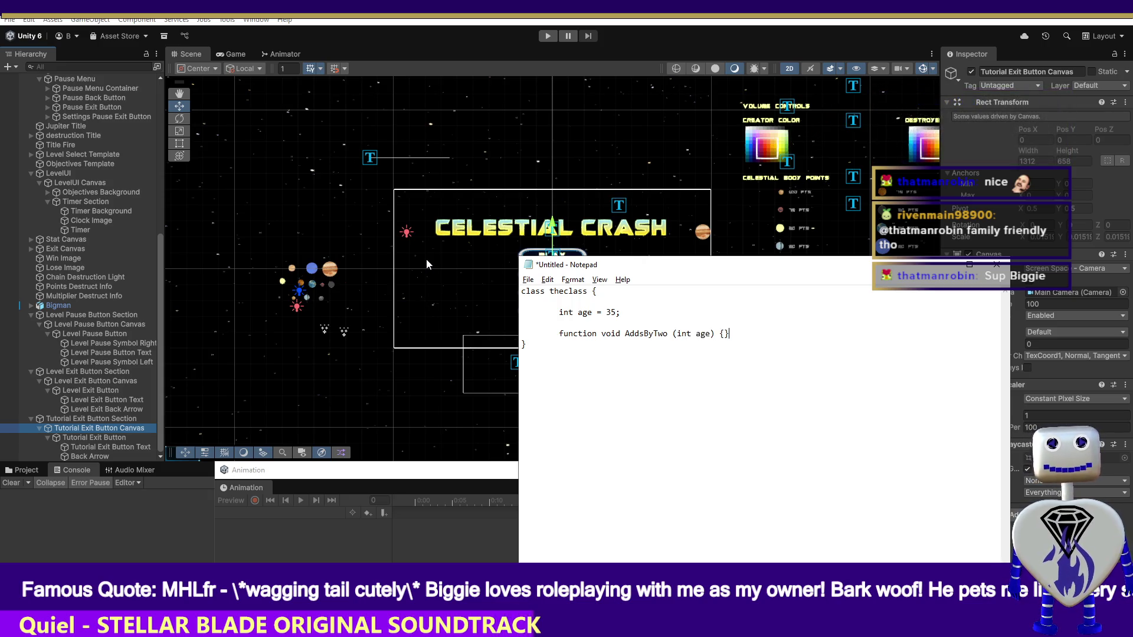
pyautogui.write('{')
pyautogui.press('Return')
pyautogui.press('Return')
# Close the AddsByTwo braces and fill its body with age += 2;, correcting an initial age += 1.
pyautogui.press('Tab')
pyautogui.write('}')
pyautogui.press('Return')
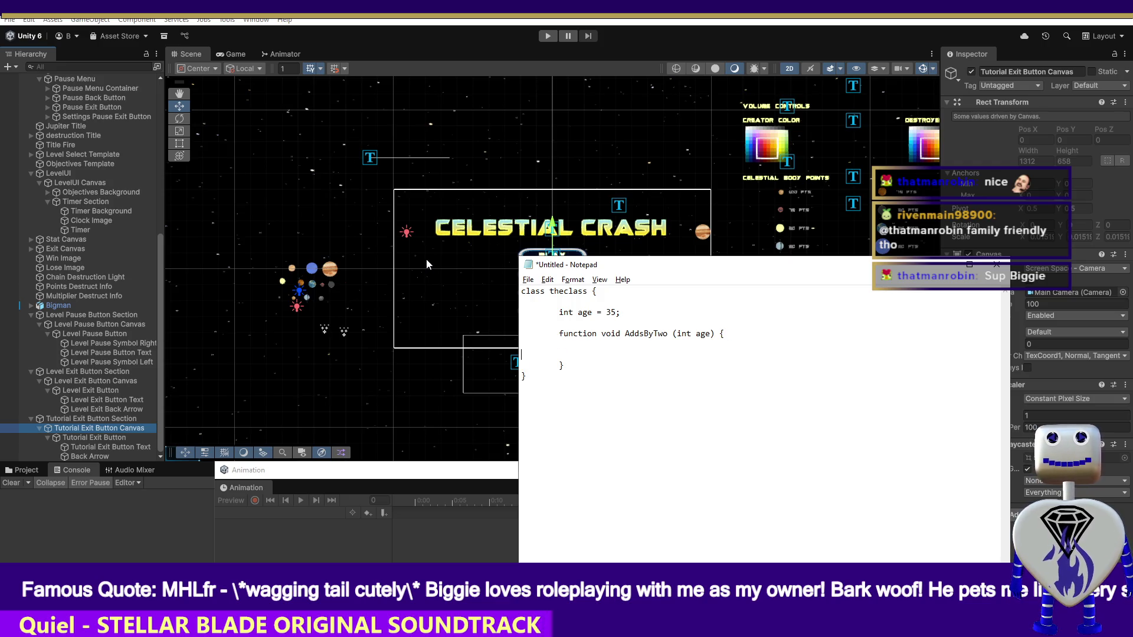
pyautogui.press('Tab')
pyautogui.press('Tab')
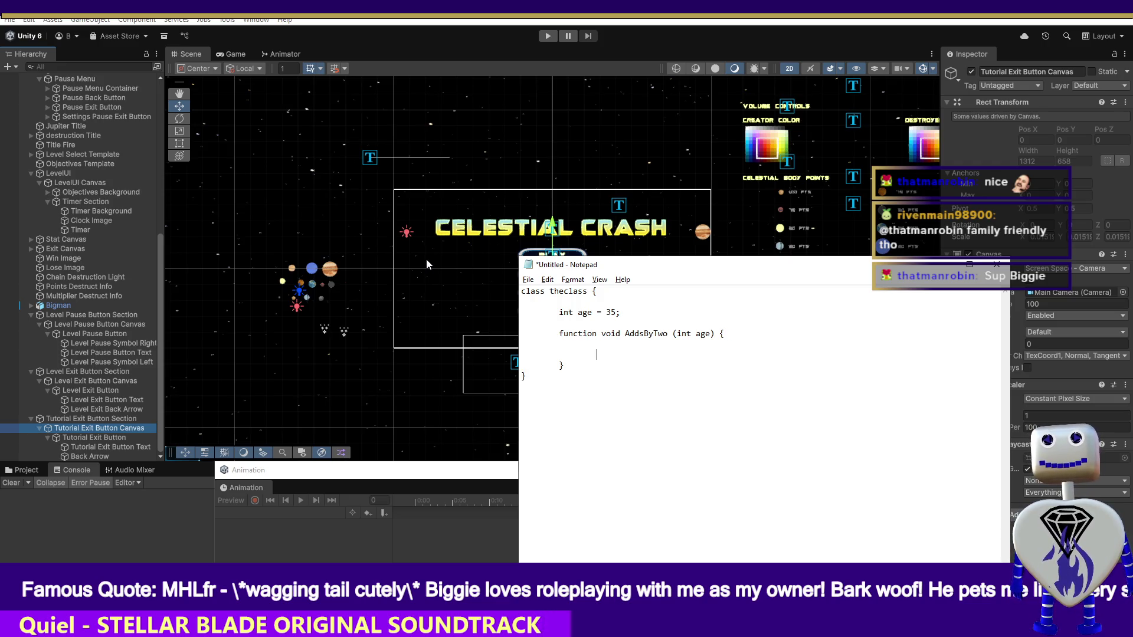
pyautogui.write('ag')
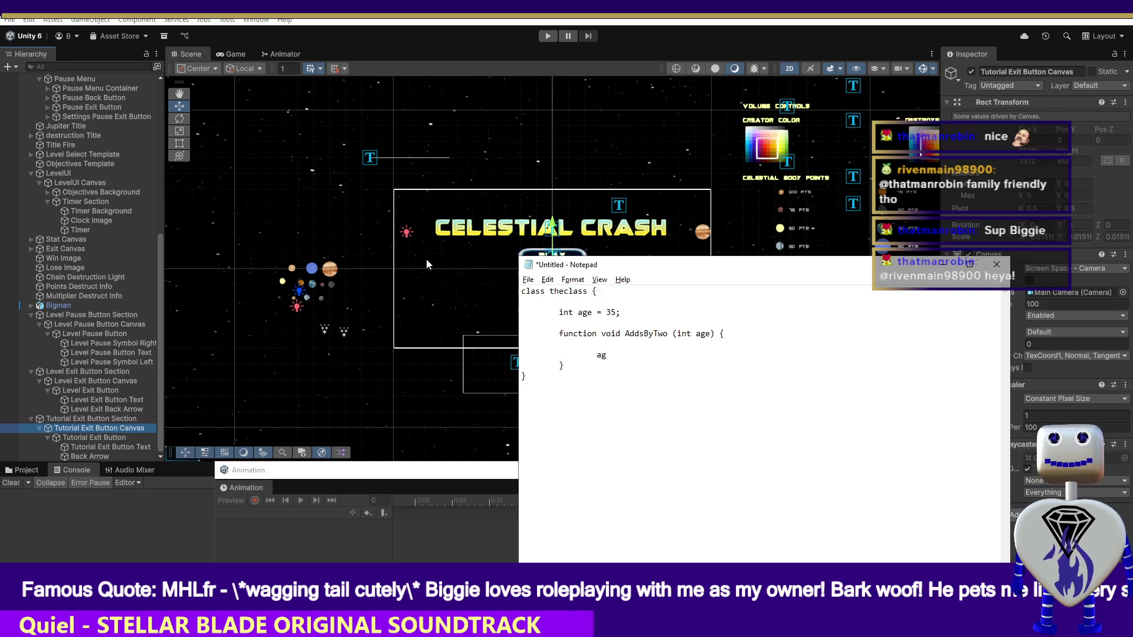
pyautogui.write('e += ')
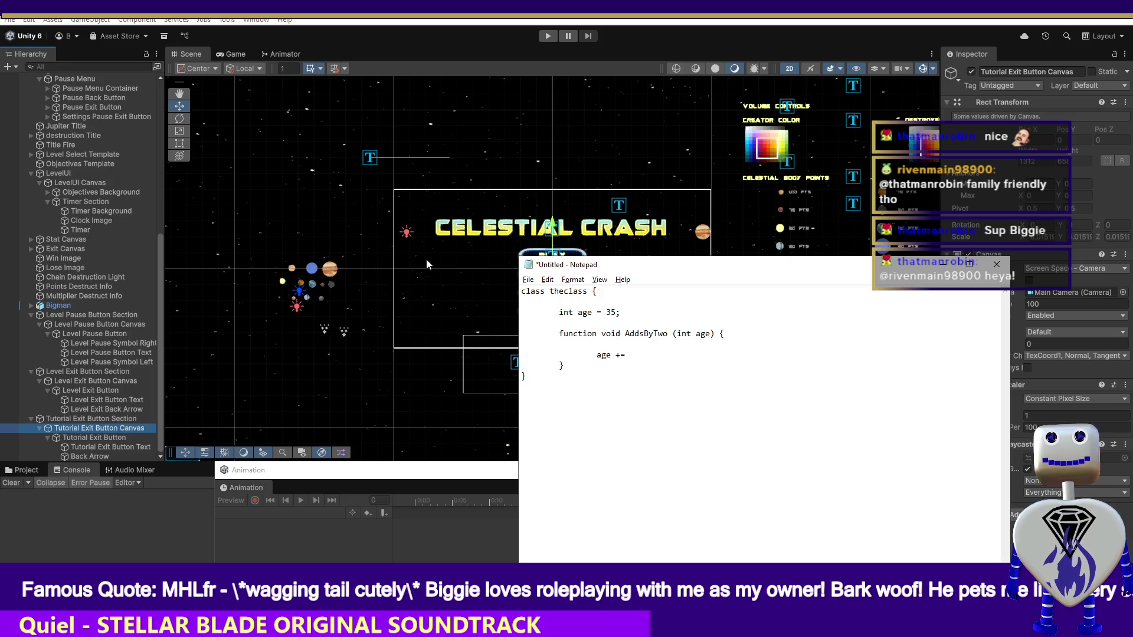
pyautogui.write('1;')
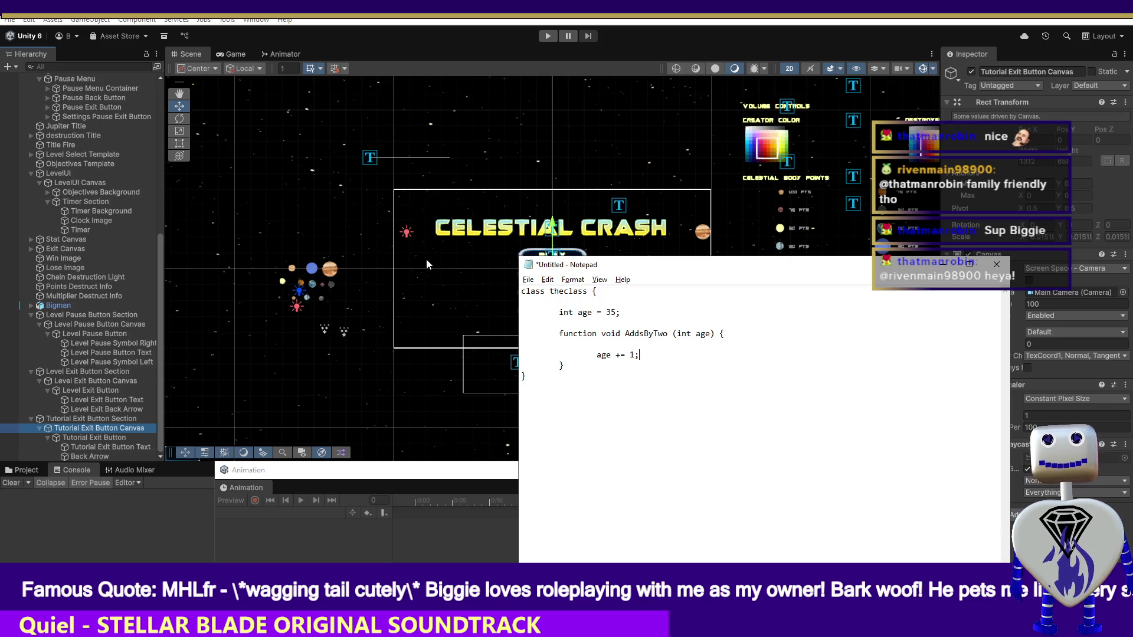
pyautogui.press('BackSpace')
pyautogui.press('BackSpace')
pyautogui.write('2;')
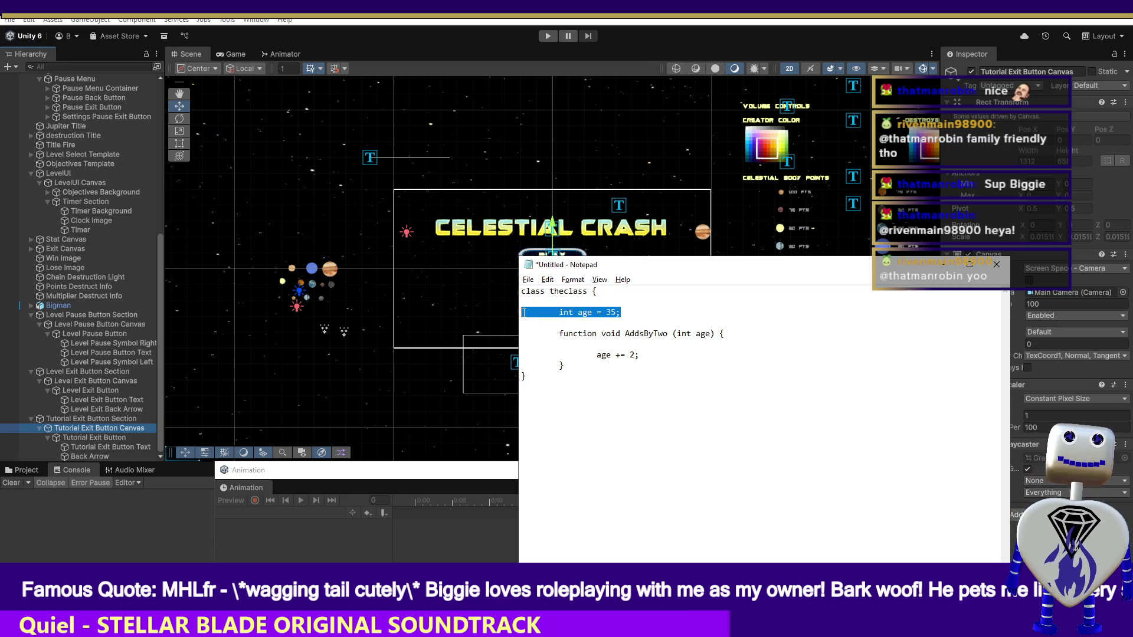
# Look over the int age = 35; field and int age parameter, then insert a blank line after age += 2;.
pyautogui.tripleClick(638, 308)
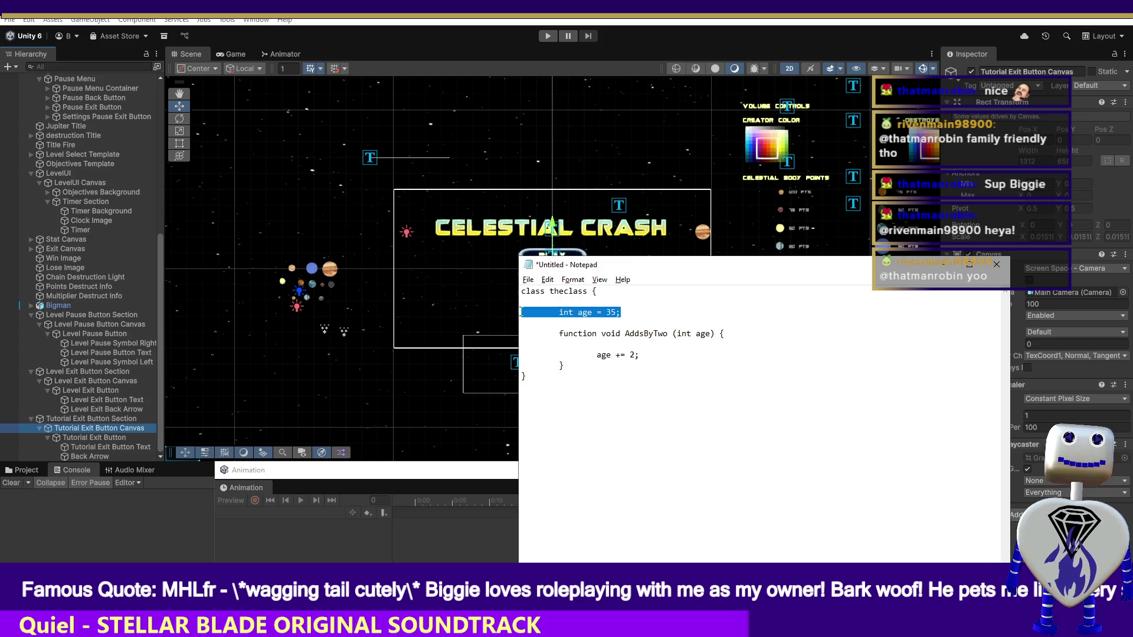
pyautogui.moveTo(713, 333); pyautogui.dragTo(677, 334)
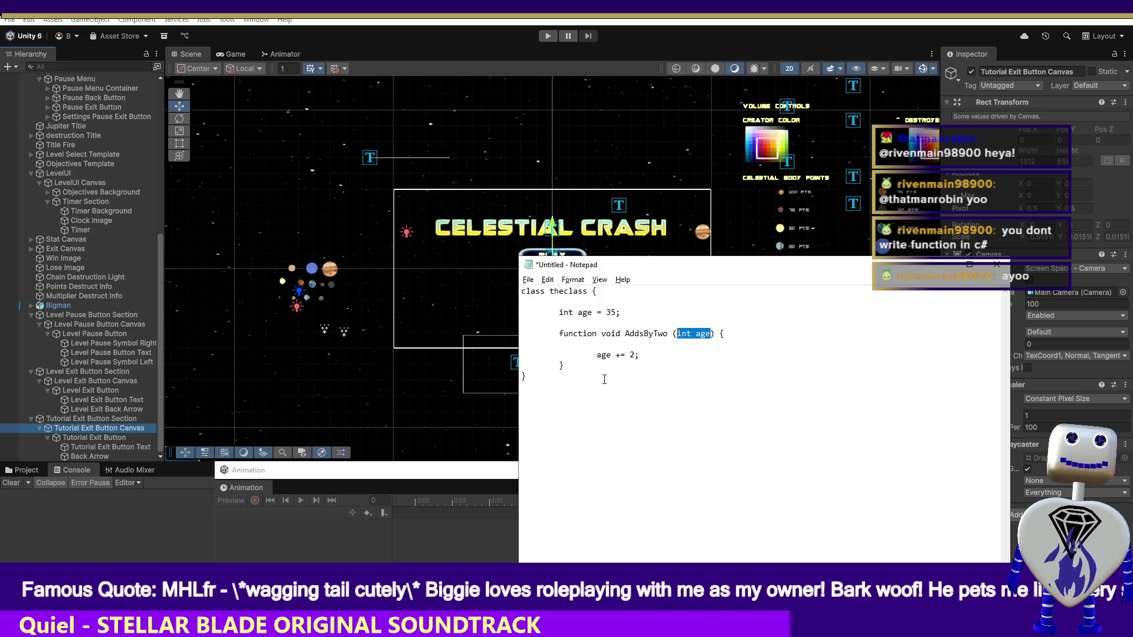
pyautogui.click(662, 362)
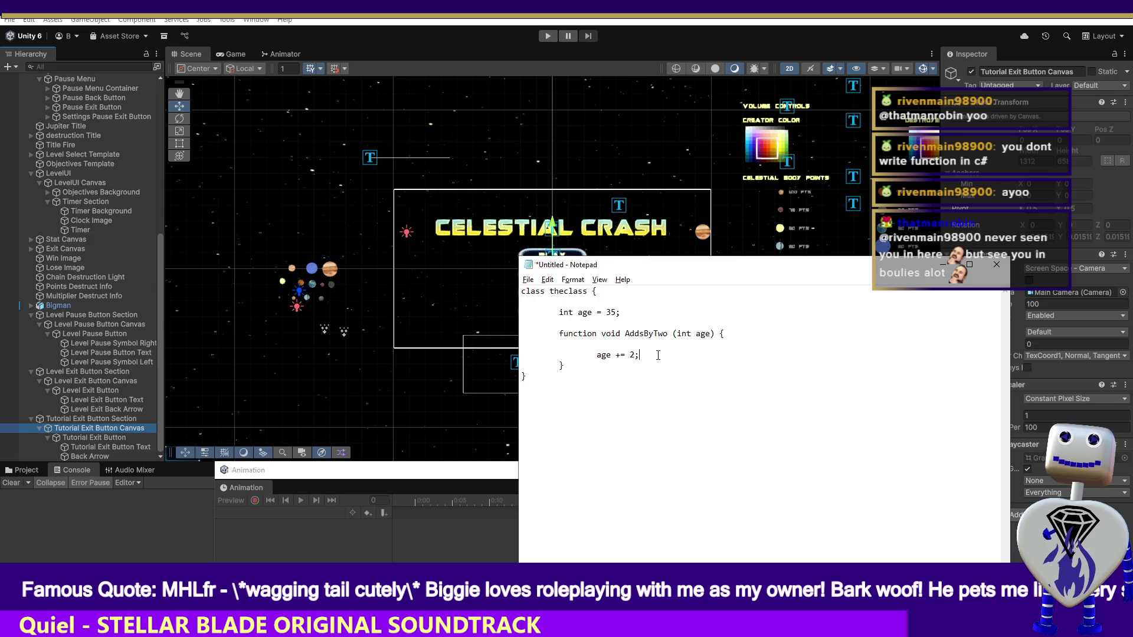
pyautogui.press('Return')
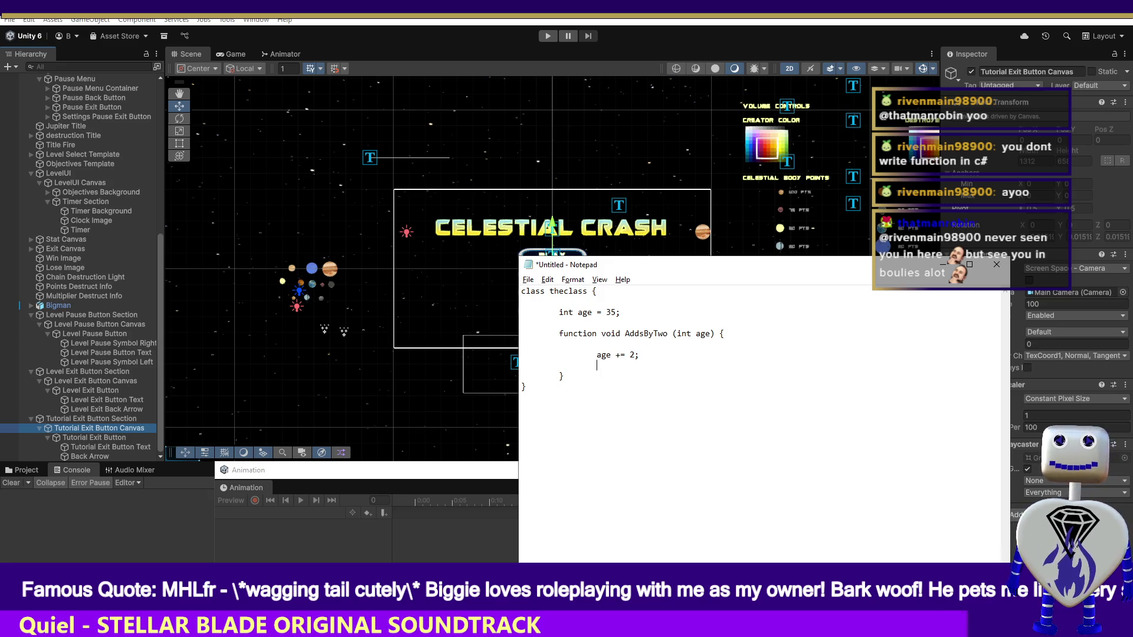
# Write this.age += 2; beneath age += 2; and compare it with the other age statements.
pyautogui.write('this.age += 2;')
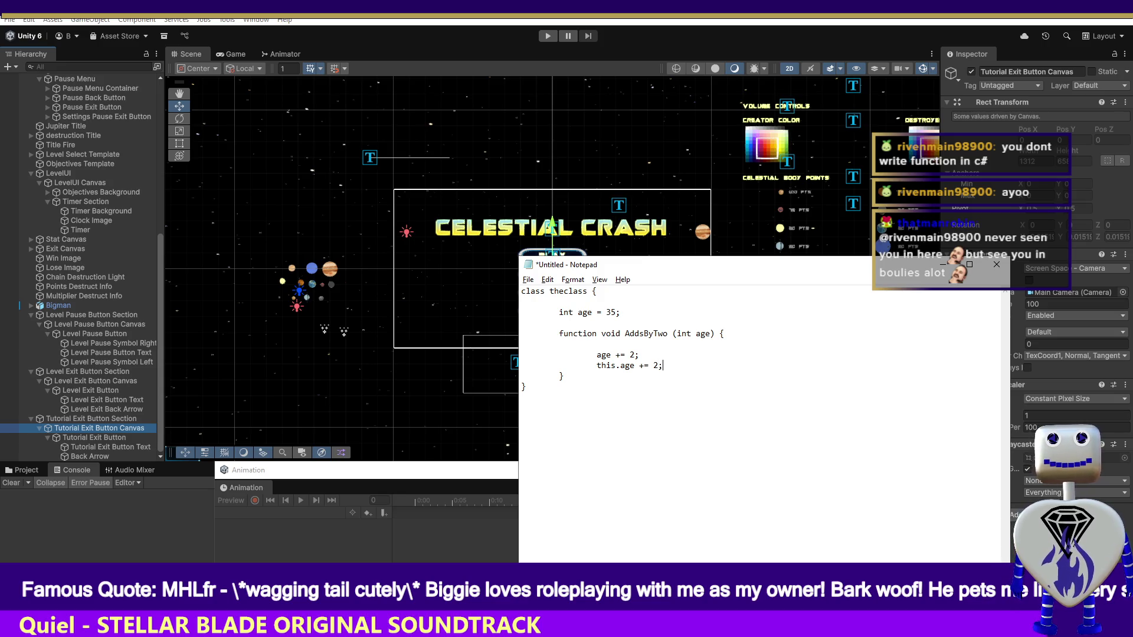
pyautogui.hotkey('shift', 'Home')
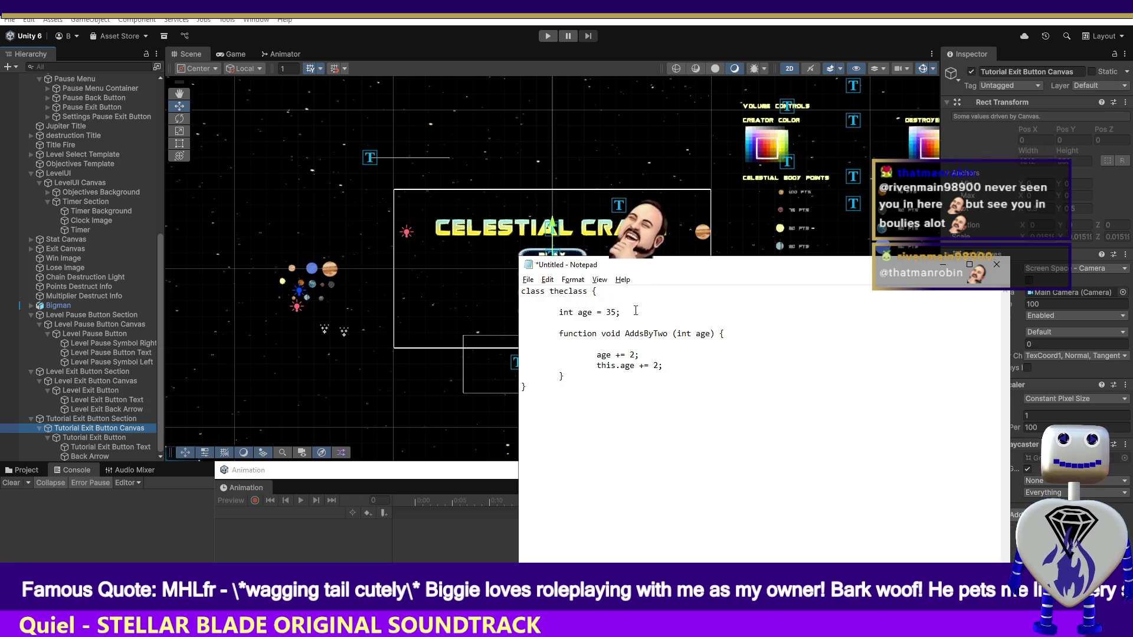
pyautogui.moveTo(621, 312); pyautogui.dragTo(552, 312)
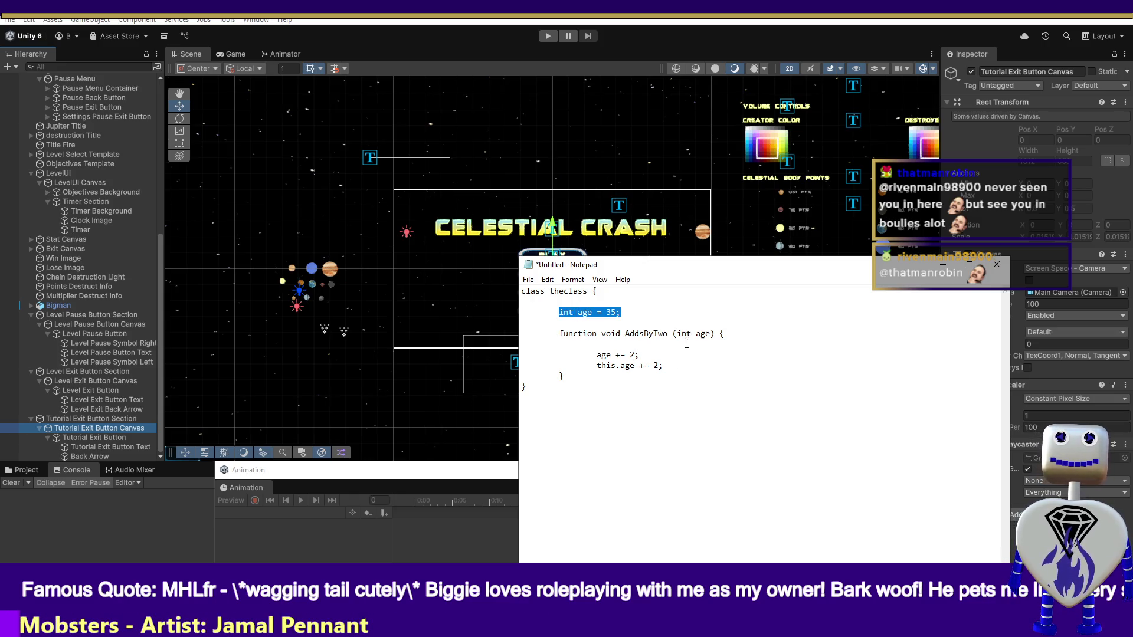
pyautogui.moveTo(639, 355); pyautogui.dragTo(585, 354)
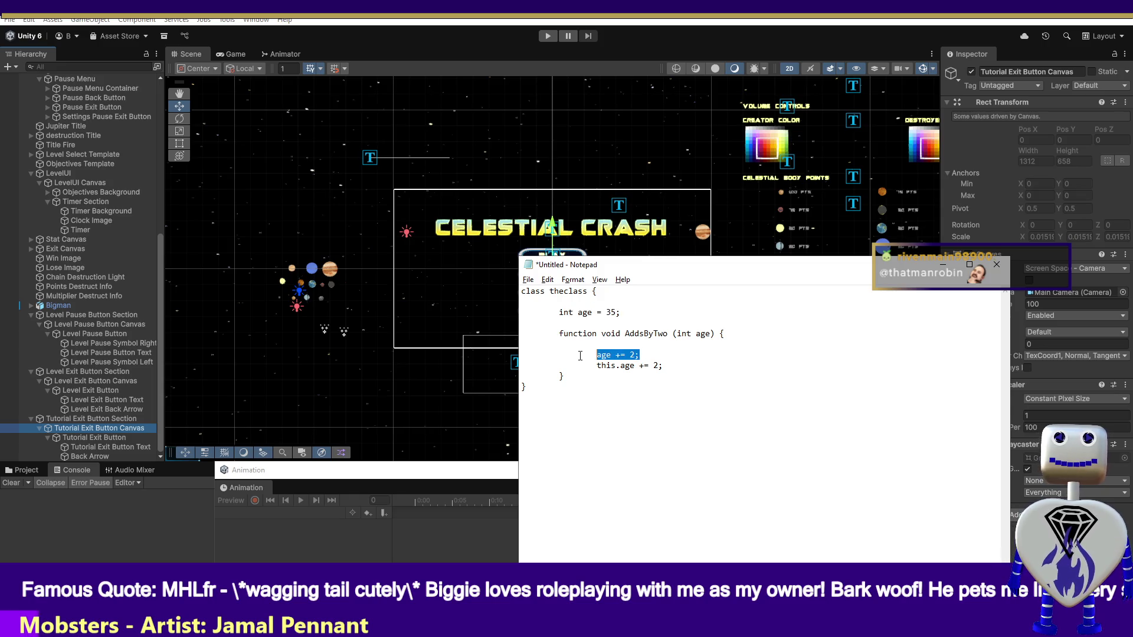
# Check the int age parameter, then place the caret on a new line below the class.
pyautogui.moveTo(707, 334); pyautogui.dragTo(676, 334)
pyautogui.click(710, 333)
pyautogui.click(677, 336)
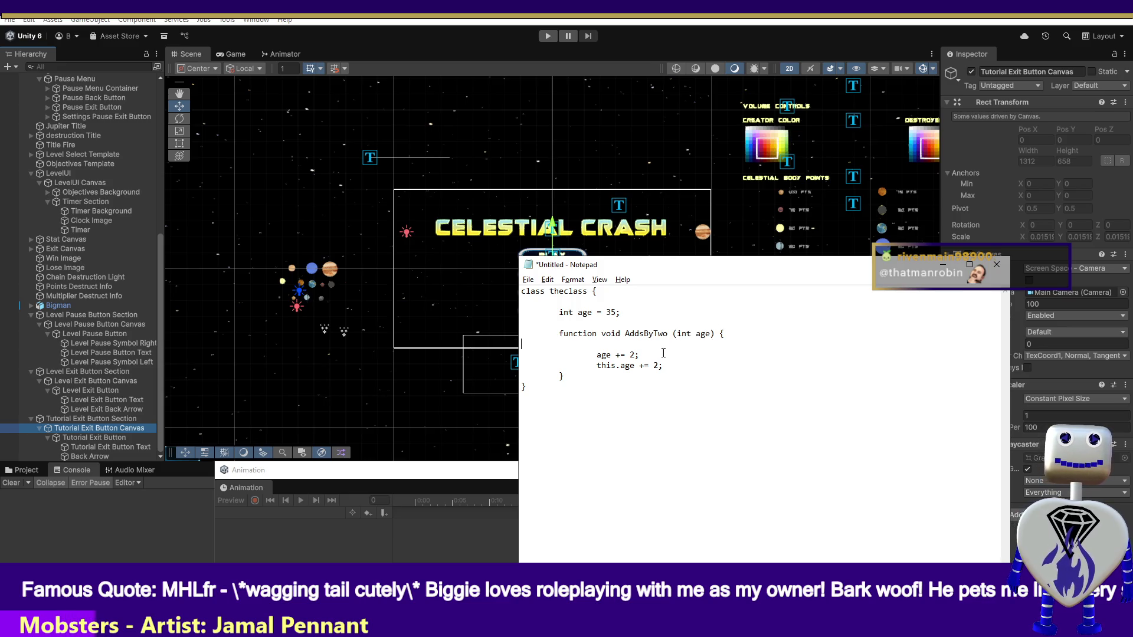
pyautogui.click(741, 341)
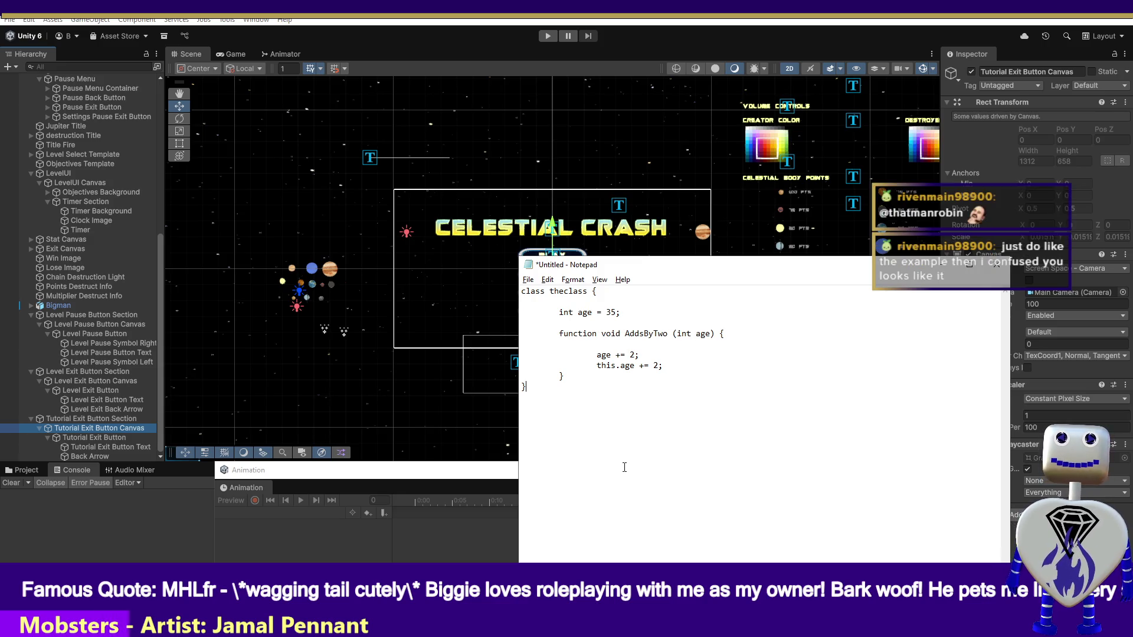
pyautogui.click(641, 450)
pyautogui.write('th')
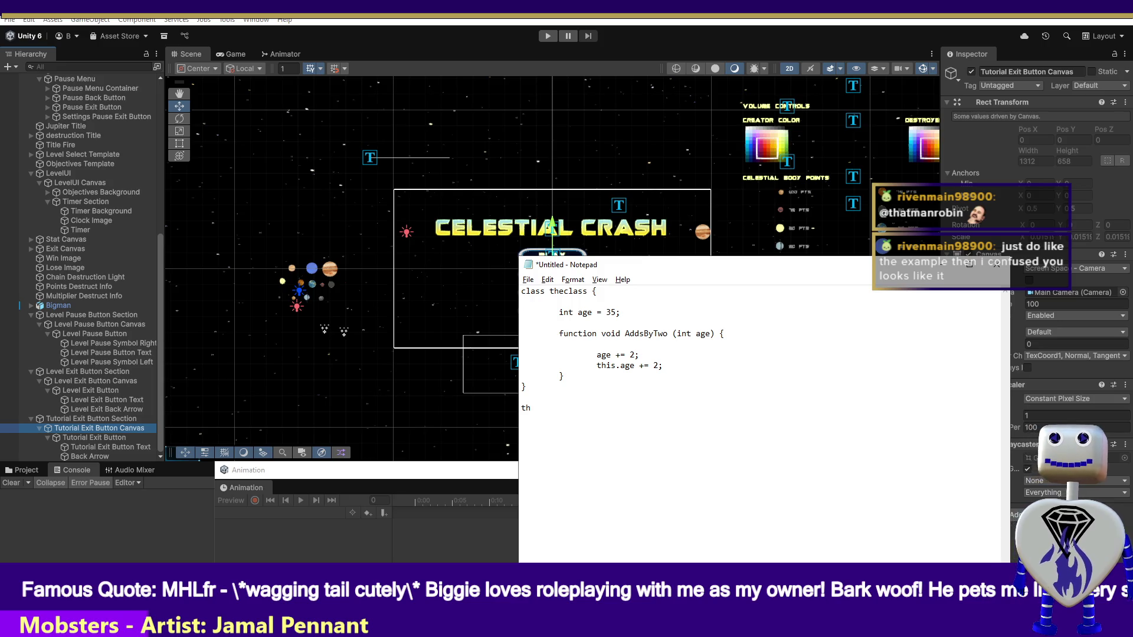
# Type the call theclass.AddsByTwo(asAge); on the line below the class.
pyautogui.write('eclass.A')
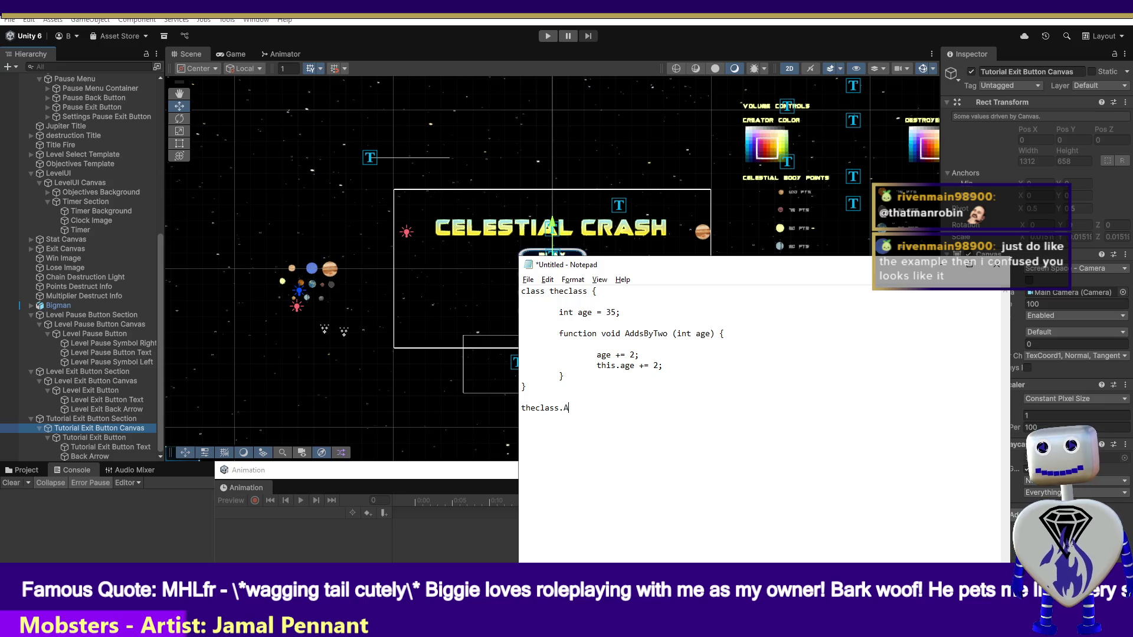
pyautogui.write('dds')
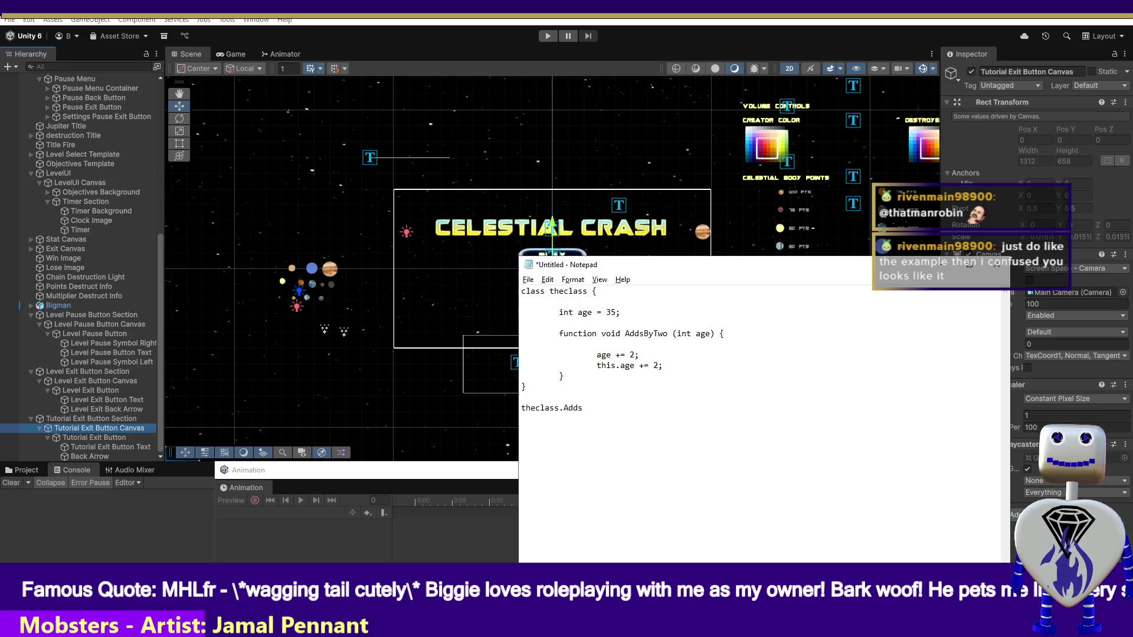
pyautogui.write('ByTw')
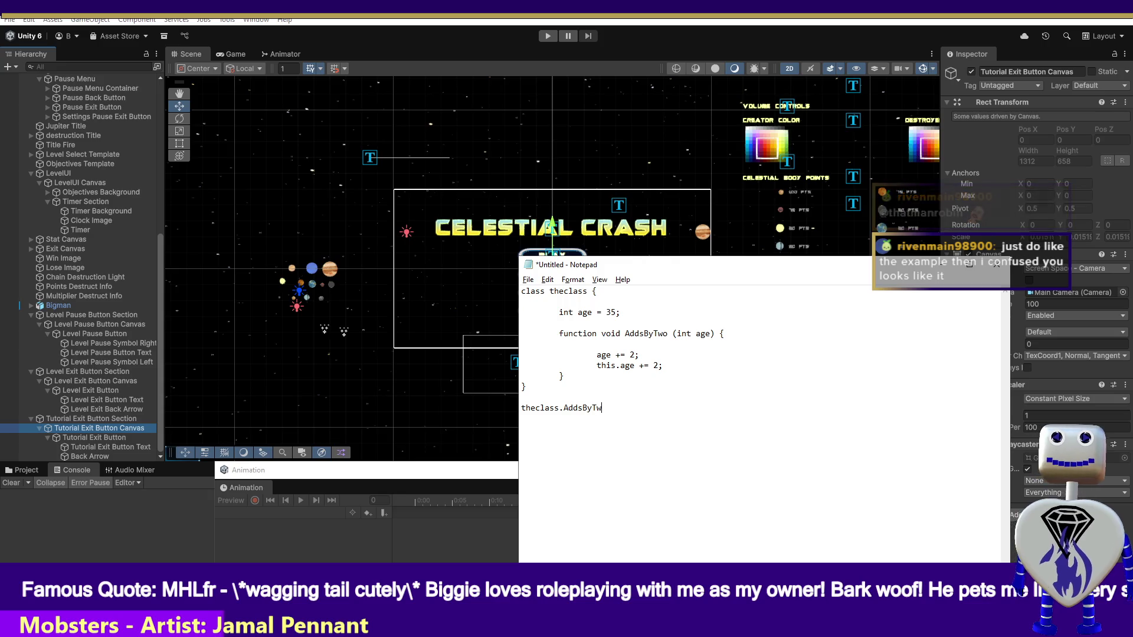
pyautogui.write('o(as')
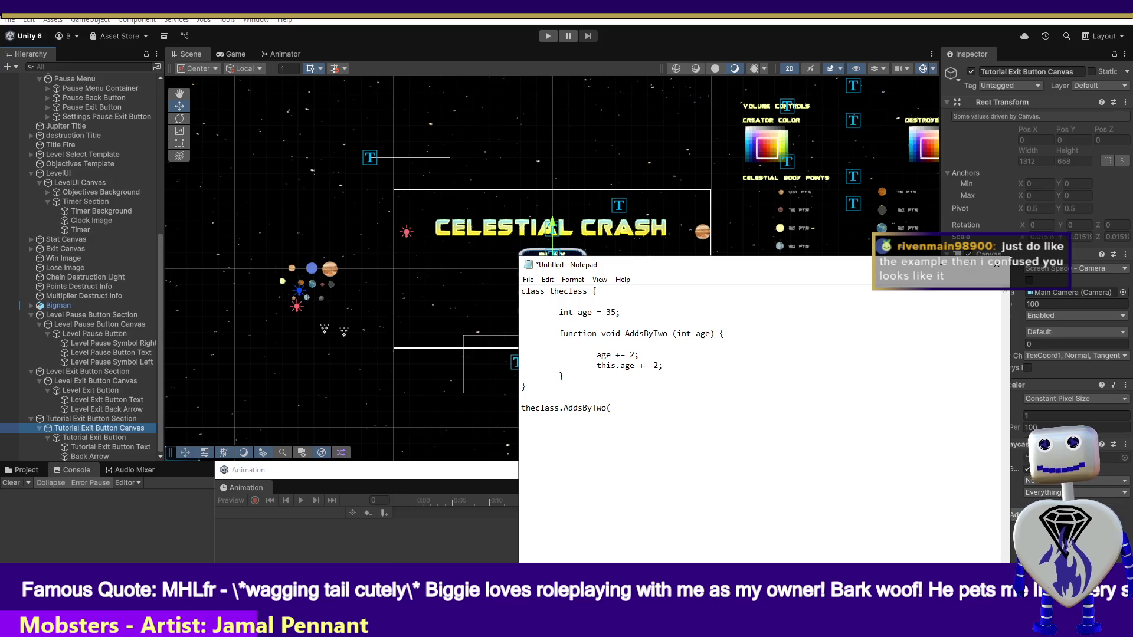
pyautogui.write('Age)')
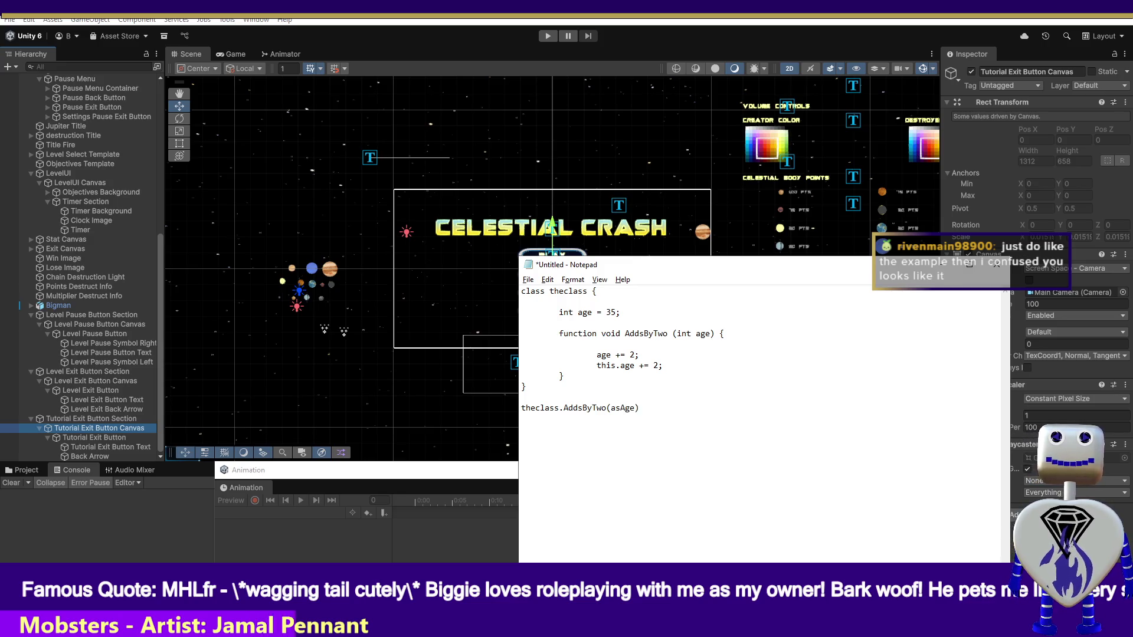
pyautogui.write(';')
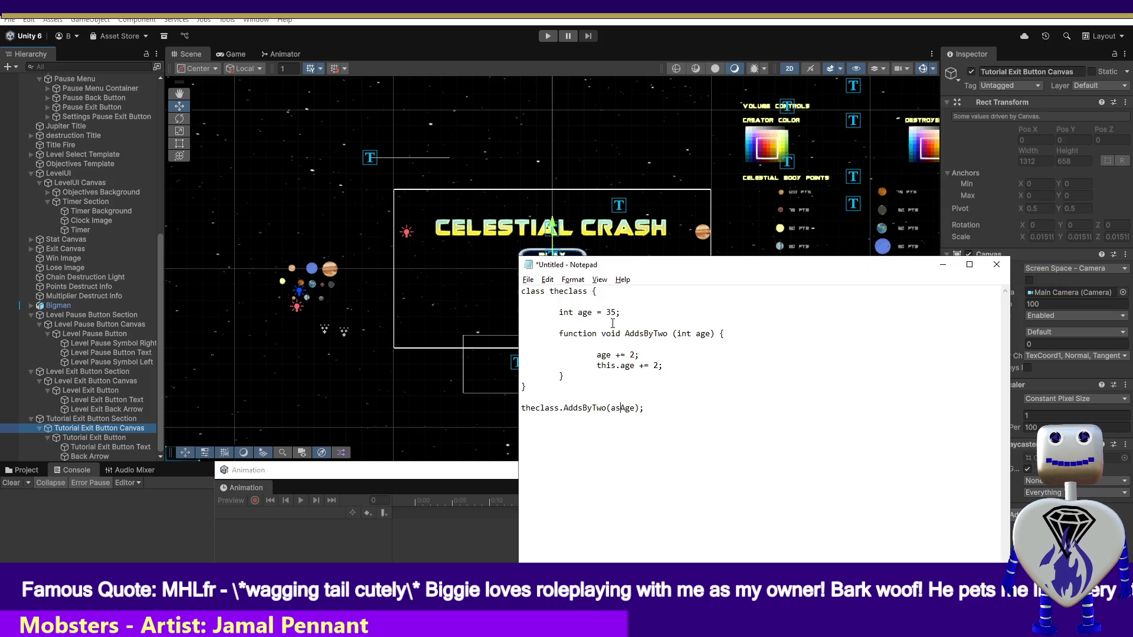
pyautogui.moveTo(622, 312); pyautogui.dragTo(521, 312)
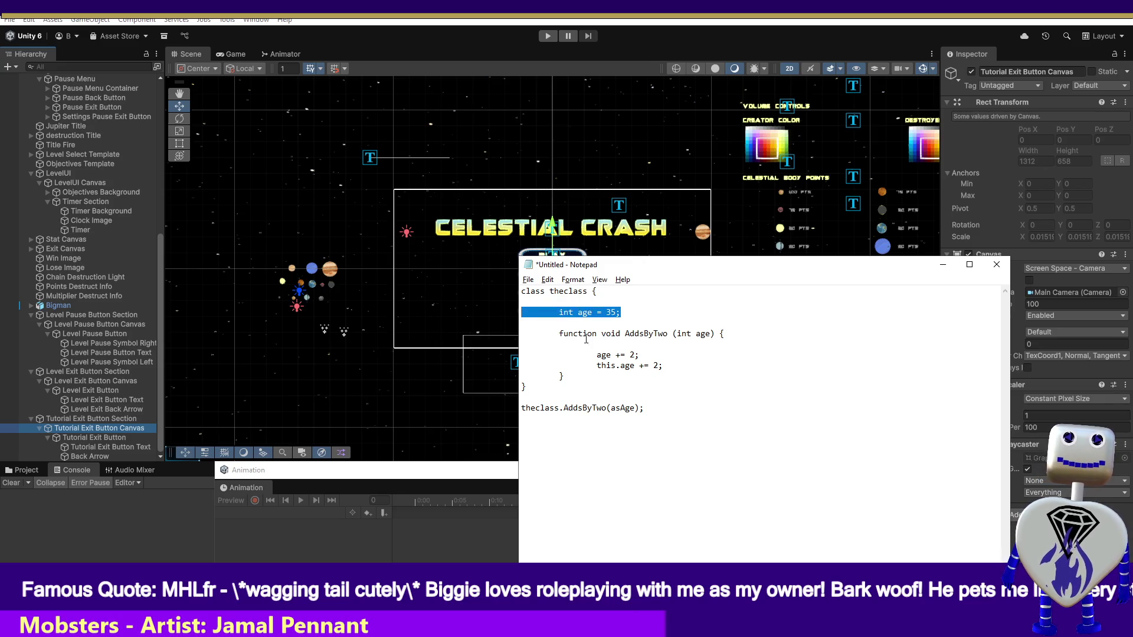
pyautogui.moveTo(712, 333); pyautogui.dragTo(521, 355)
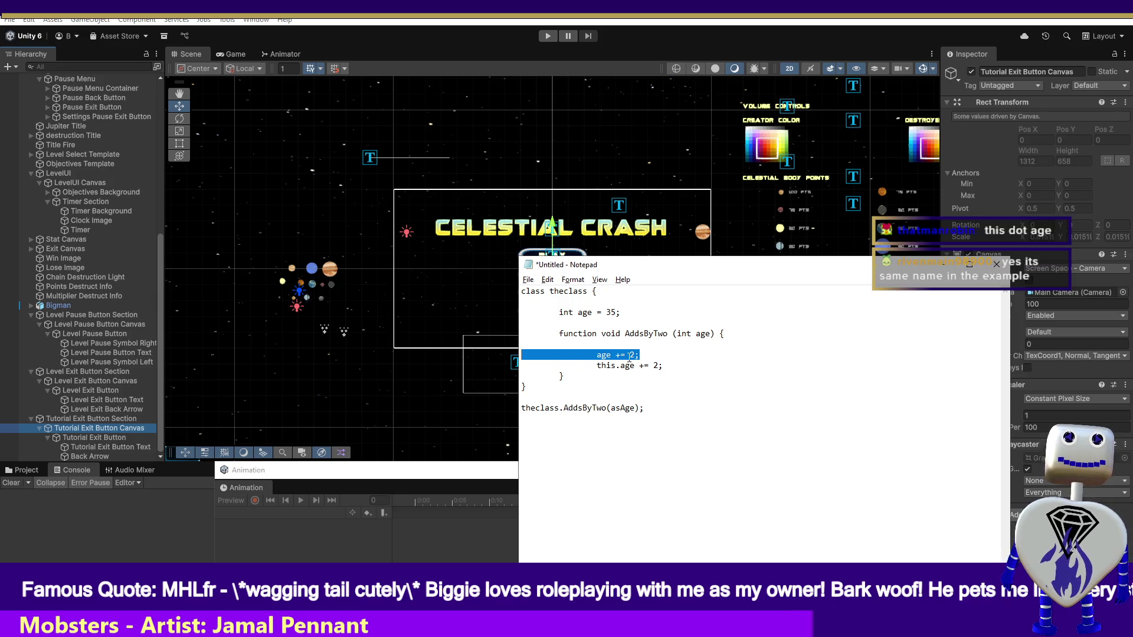
pyautogui.moveTo(647, 354); pyautogui.dragTo(579, 349)
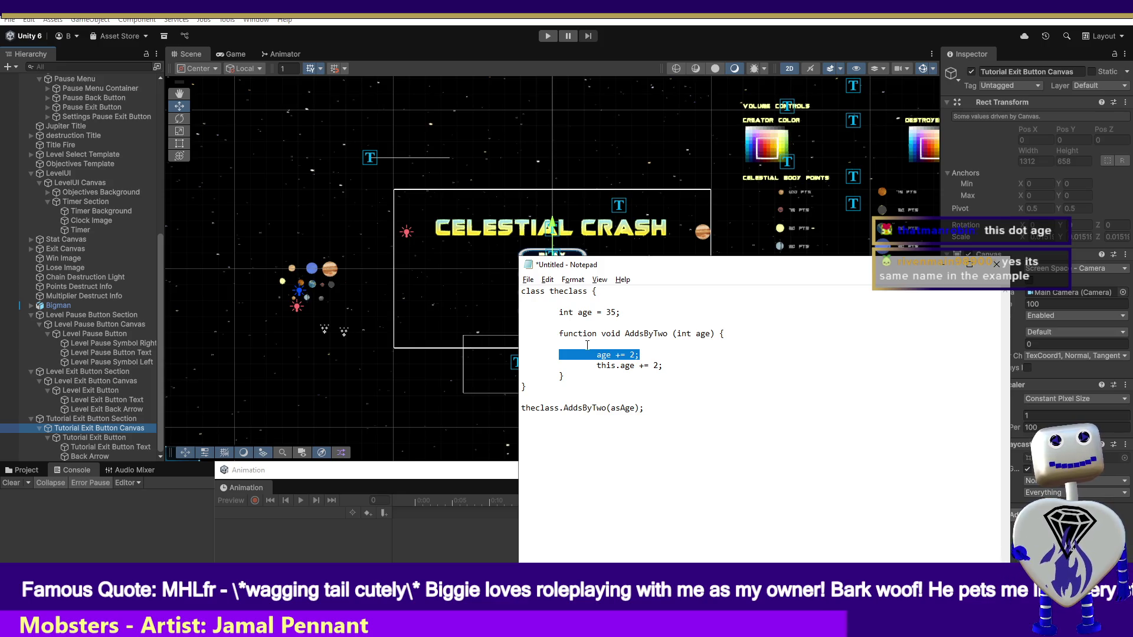
pyautogui.click(638, 353)
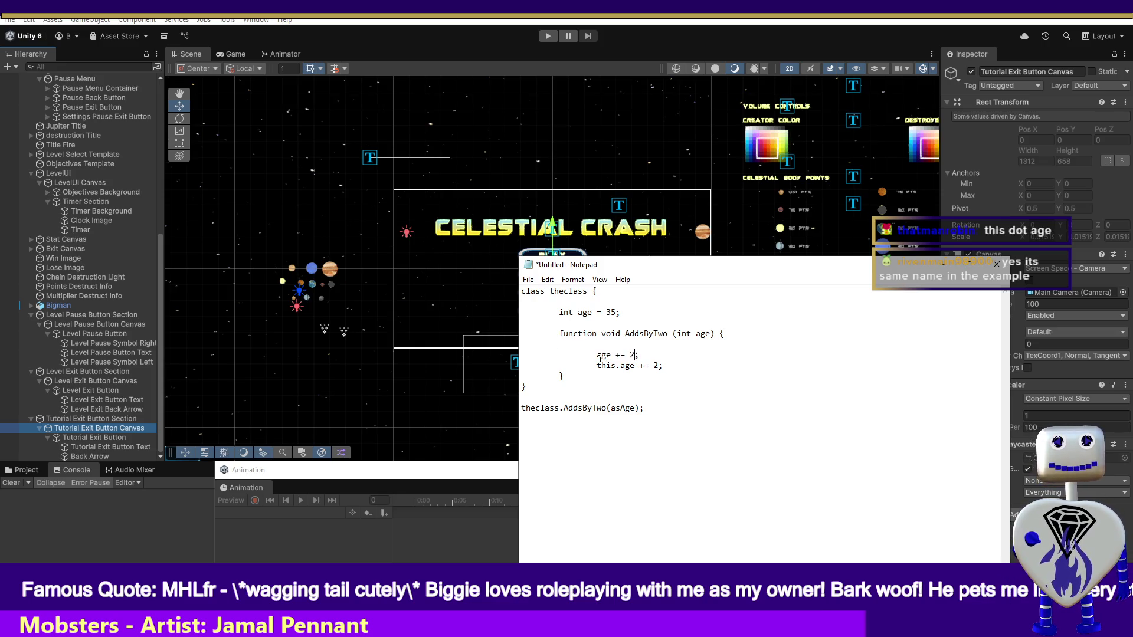
pyautogui.moveTo(603, 355); pyautogui.dragTo(521, 354)
pyautogui.click(704, 334)
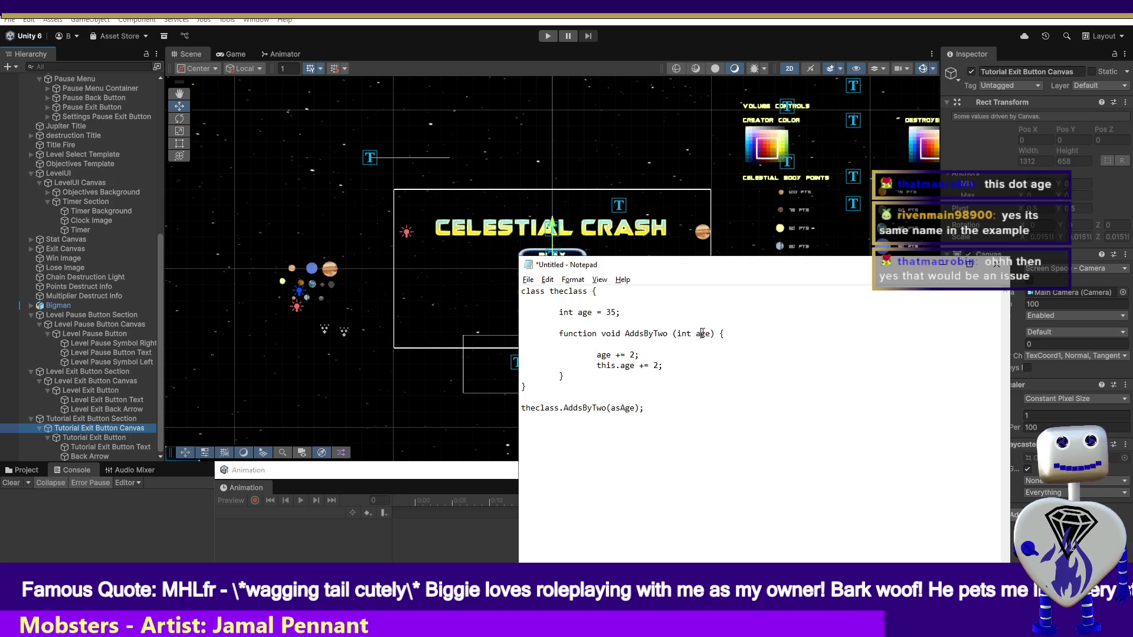
pyautogui.doubleClick(586, 312)
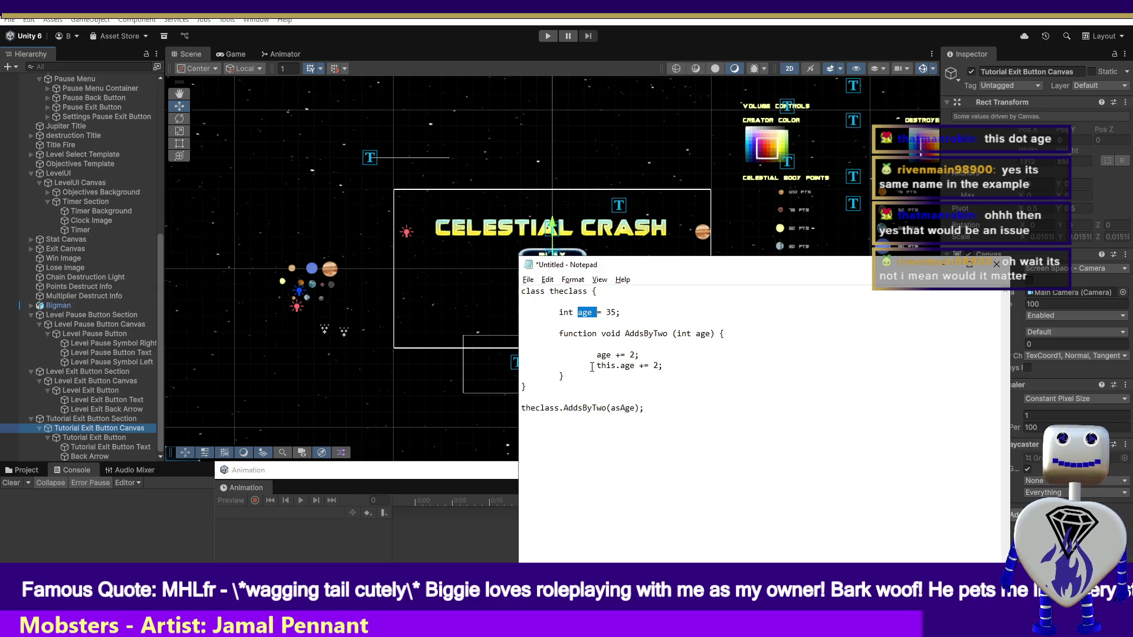
pyautogui.moveTo(597, 366); pyautogui.dragTo(663, 366)
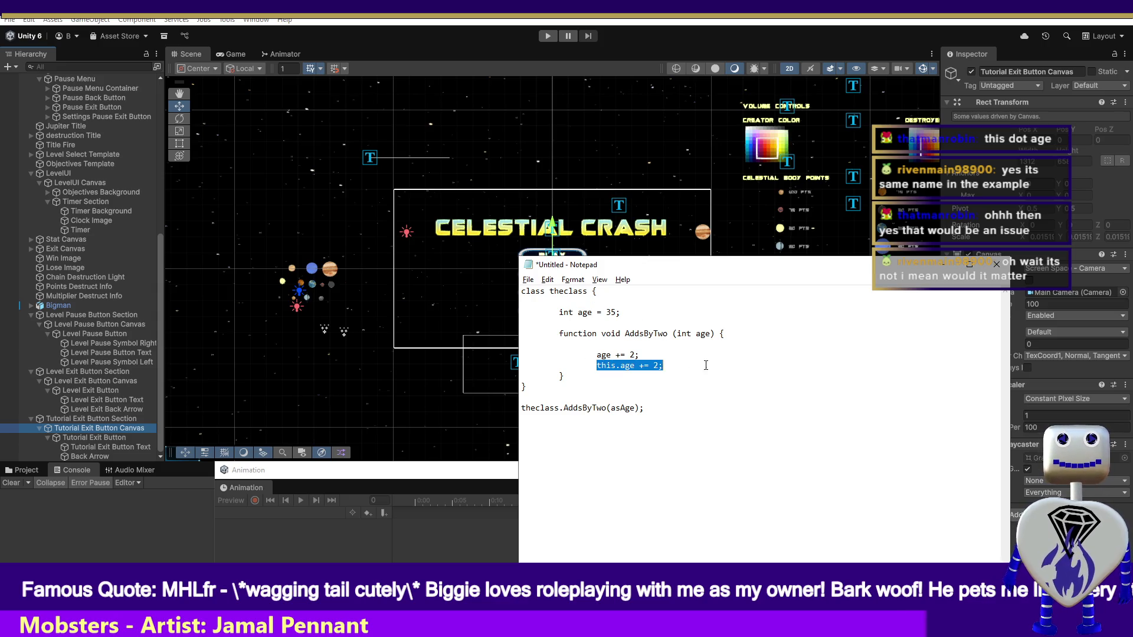
pyautogui.click(698, 331)
# Rename the parameter to page, delete the plain age += 2; line, and strip this. from the remaining one.
pyautogui.write('p')
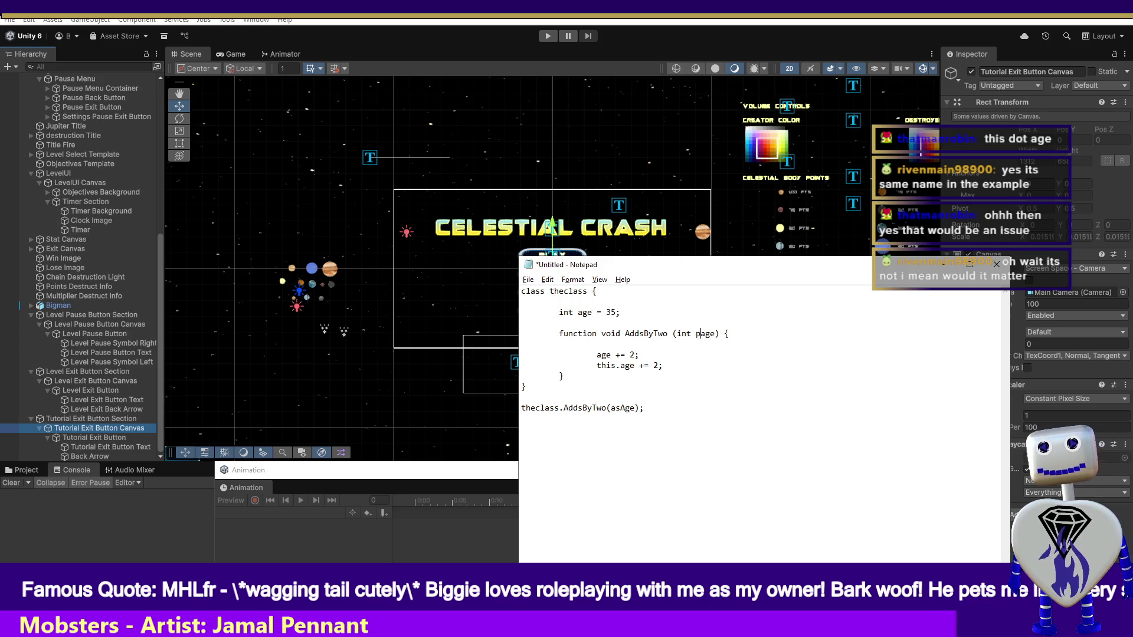
pyautogui.hotkey('shift', 'Up')
pyautogui.press('BackSpace')
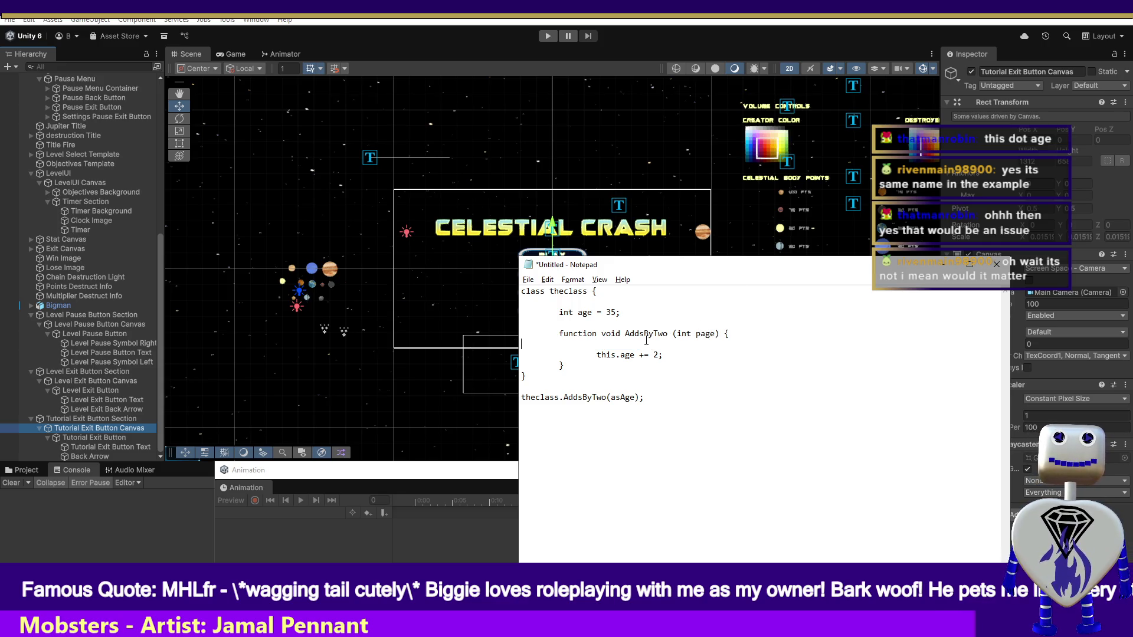
pyautogui.moveTo(621, 356); pyautogui.dragTo(598, 356)
pyautogui.press('BackSpace')
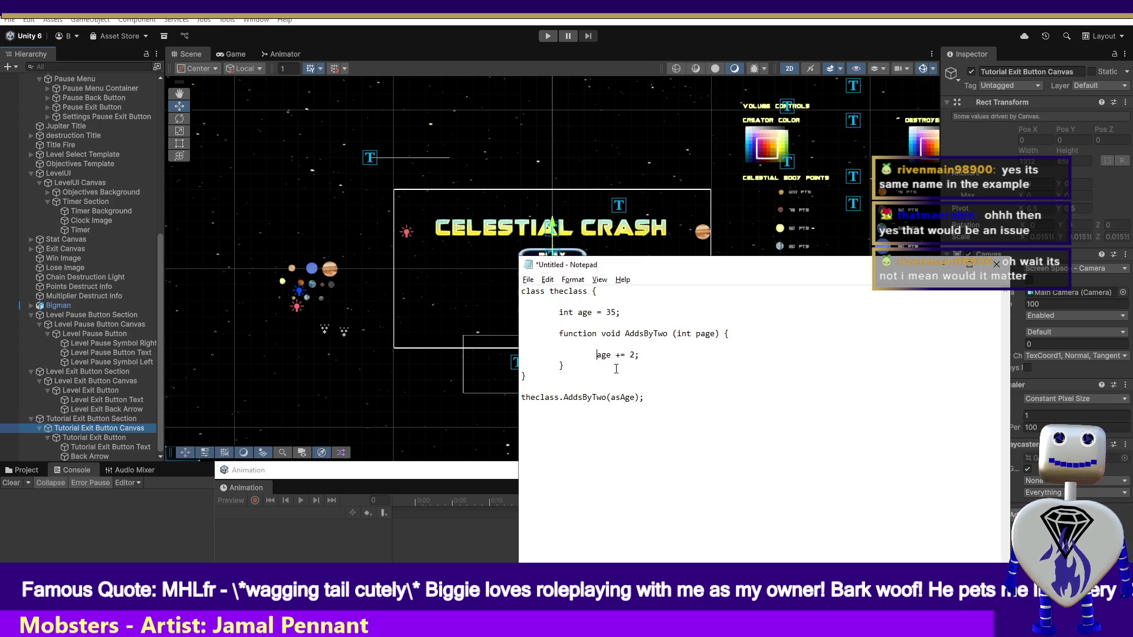
pyautogui.moveTo(620, 312); pyautogui.dragTo(548, 314)
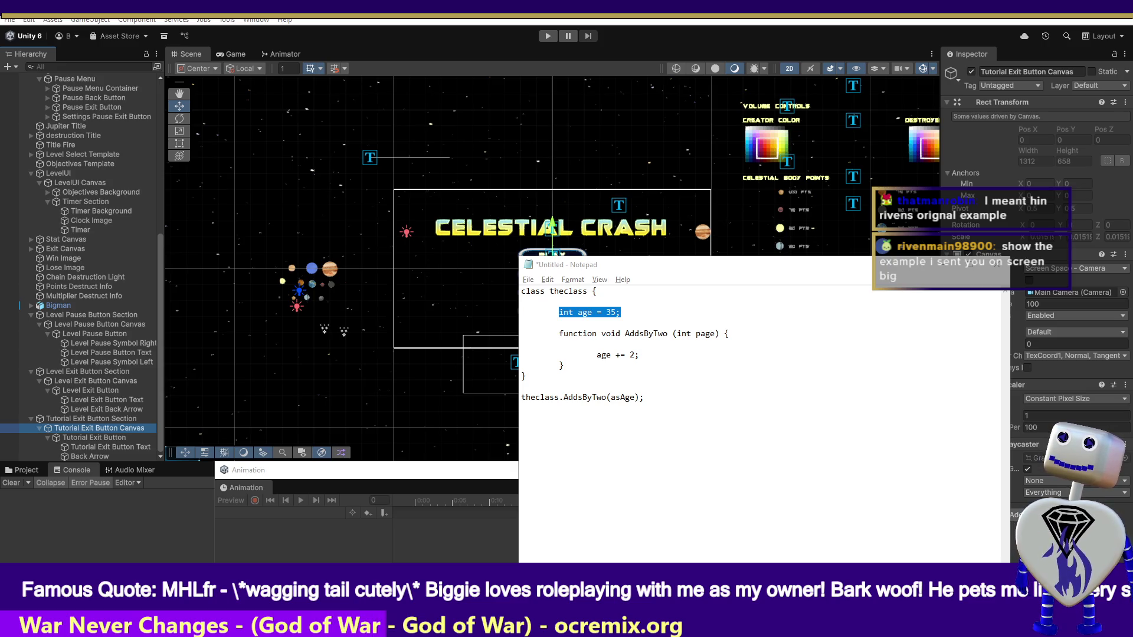
# Paste the one-line int age = 35 example at the bottom, then switch to the AddByTwo screenshot.
pyautogui.click(772, 509)
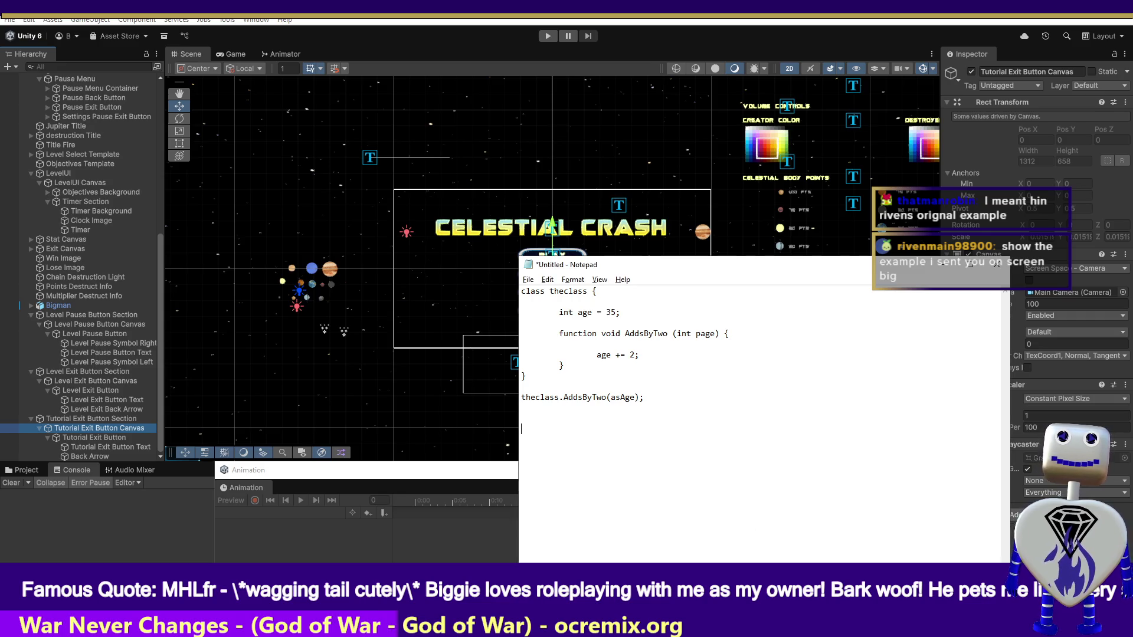
pyautogui.write('int age = 35 AddsTwo(age) int AddsTwo(int age){ age+=2 }')
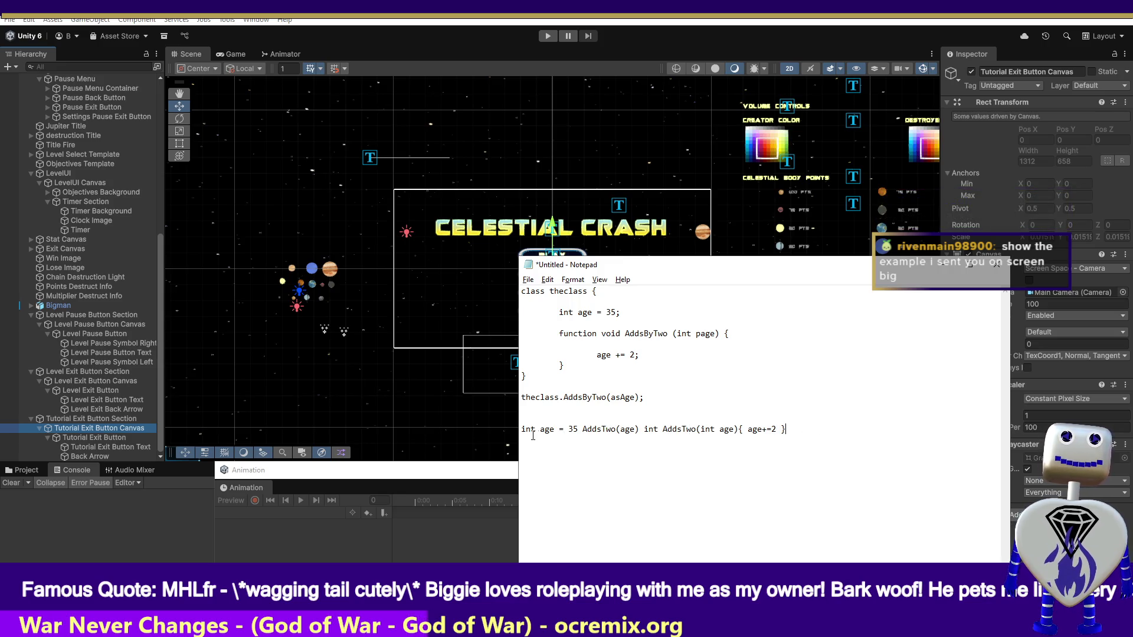
pyautogui.moveTo(578, 430); pyautogui.dragTo(489, 428)
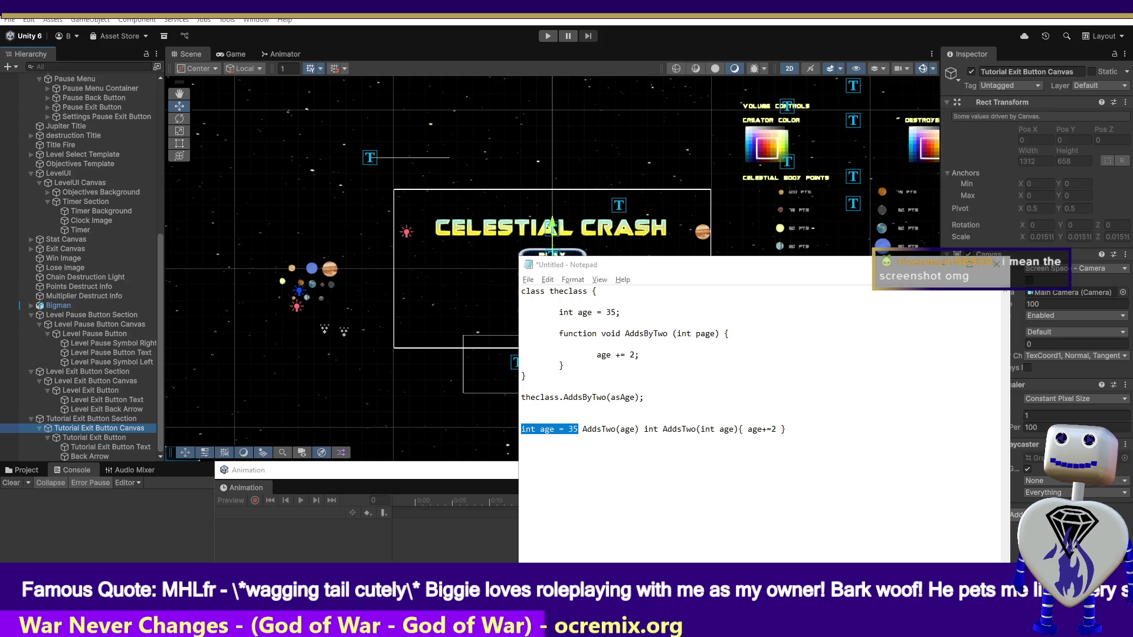
pyautogui.hotkey('alt', 'Tab')
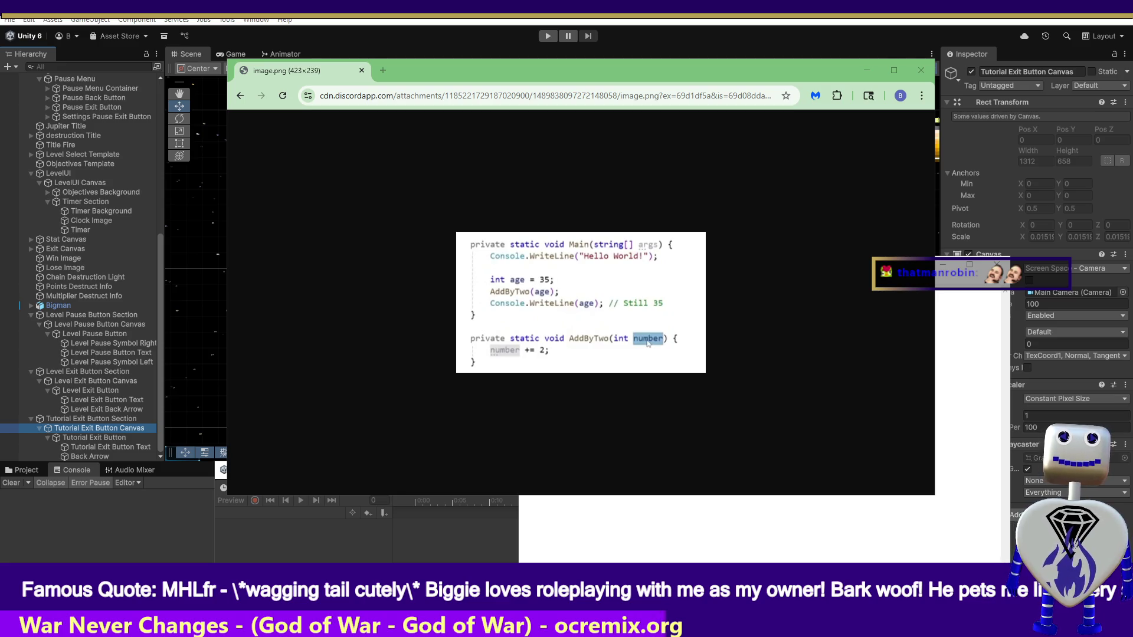
# Position the Chrome AddByTwo screenshot to one side and bring Notepad back in front beside it.
pyautogui.moveTo(624, 76)
pyautogui.mouseDown()
pyautogui.moveTo(330, 118)
pyautogui.moveTo(311, 141)
pyautogui.mouseUp()
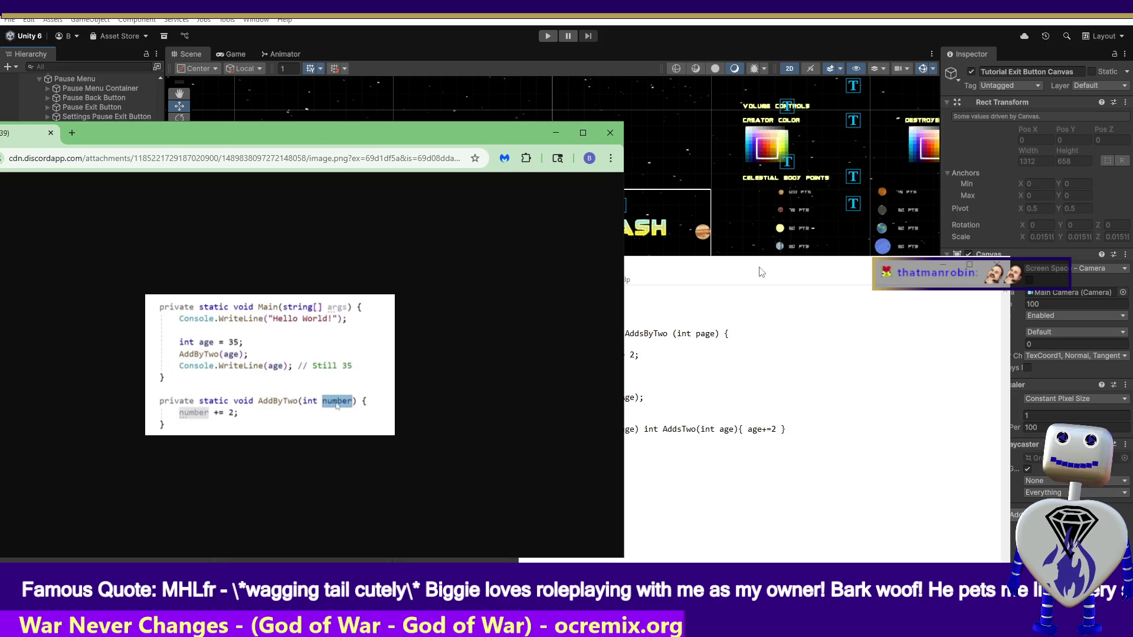
pyautogui.moveTo(770, 278); pyautogui.dragTo(913, 273)
pyautogui.hotkey('shift', 'End')
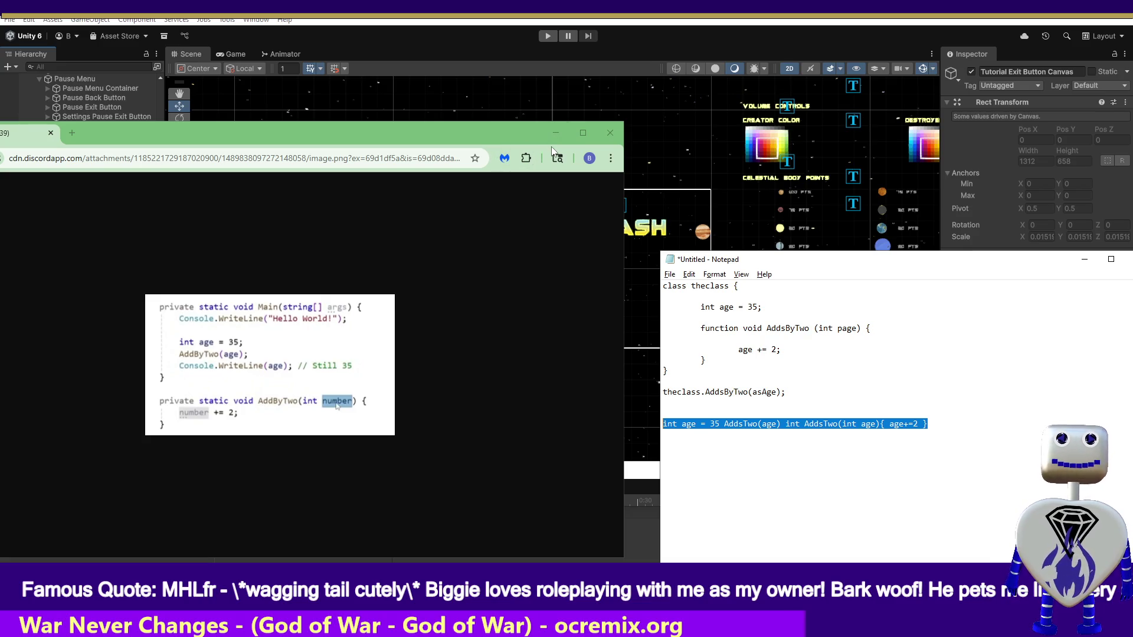
pyautogui.moveTo(419, 134)
pyautogui.mouseDown()
pyautogui.moveTo(529, 151)
pyautogui.moveTo(554, 143)
pyautogui.mouseUp()
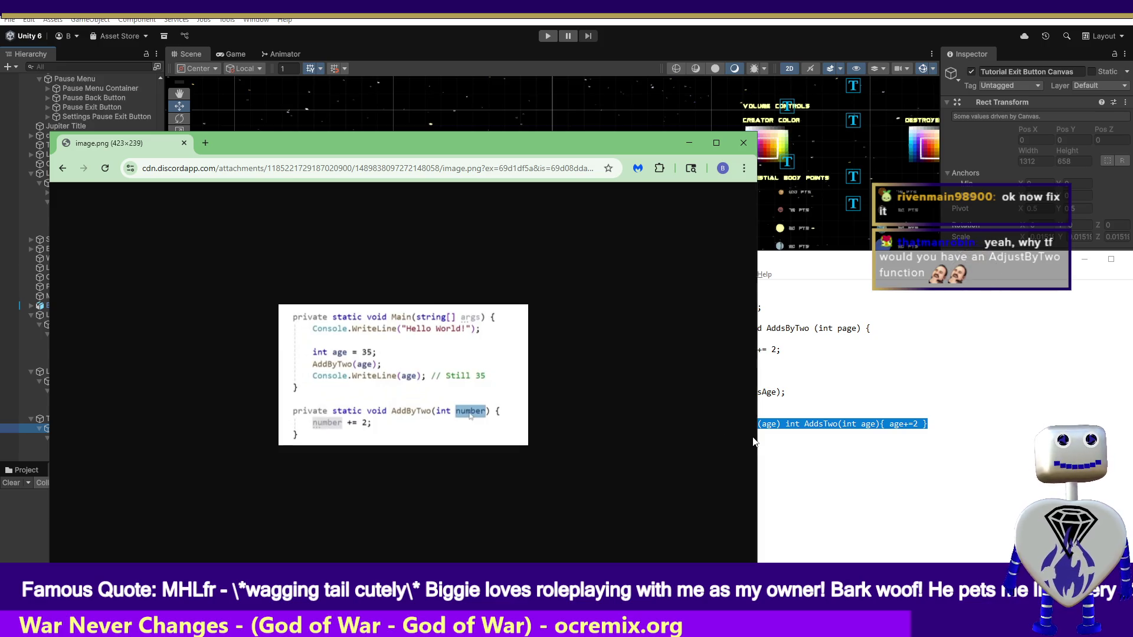
pyautogui.click(867, 467)
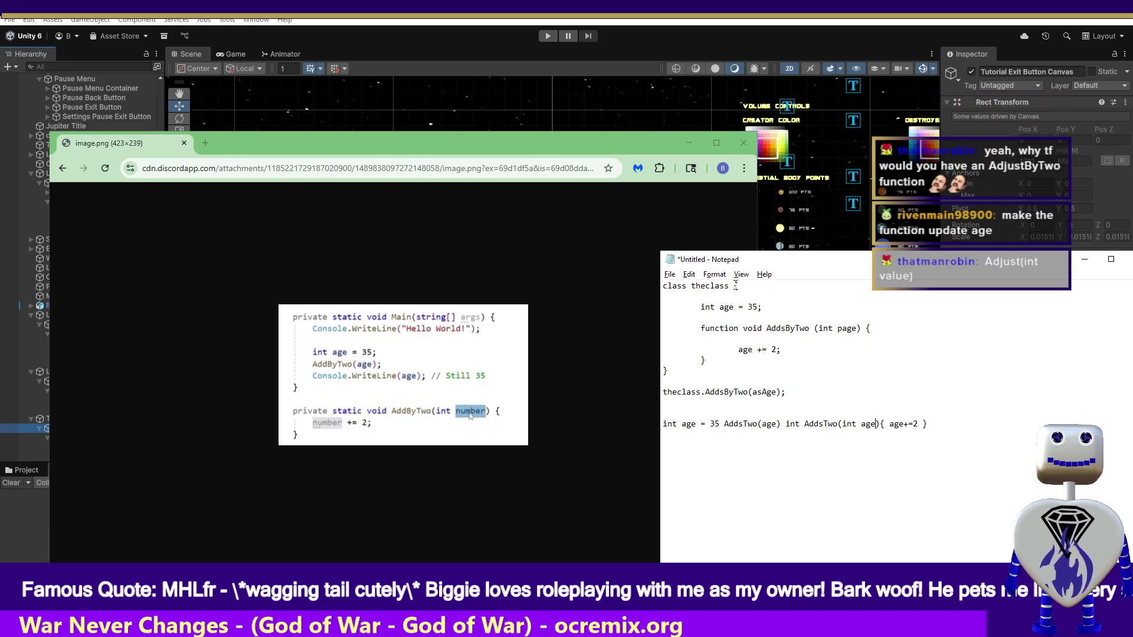
# Change the AddsByTwo parameter name from page to number.
pyautogui.doubleClick(845, 328)
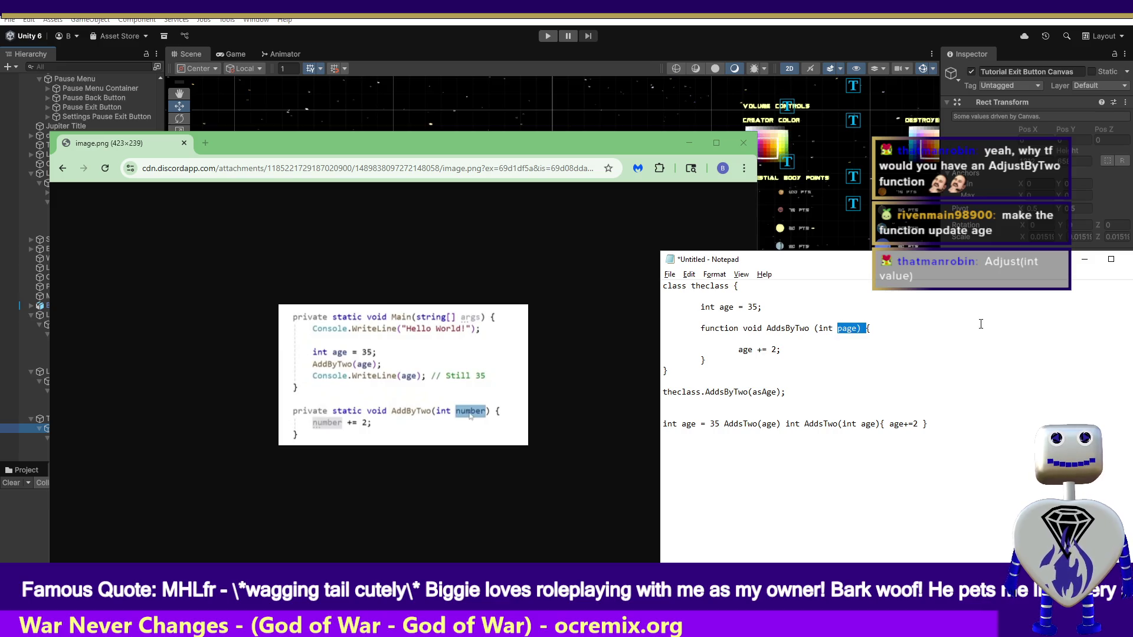
pyautogui.press('Right')
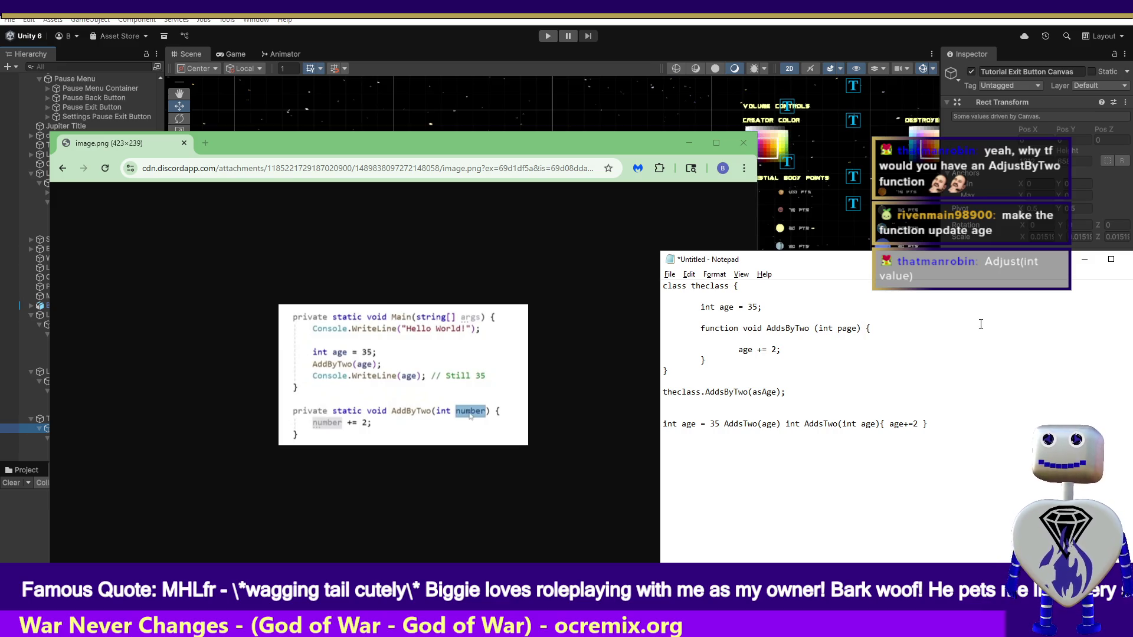
pyautogui.press('Left')
pyautogui.press('Left')
pyautogui.press('BackSpace')
pyautogui.press('BackSpace')
pyautogui.press('BackSpace')
pyautogui.write('n')
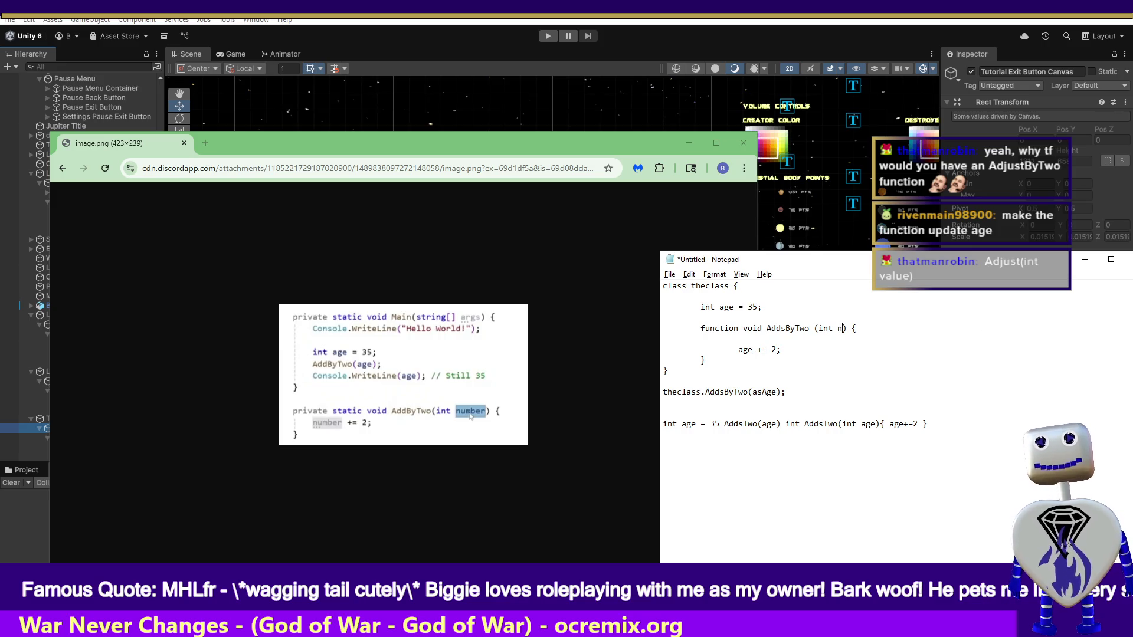
pyautogui.write('umber')
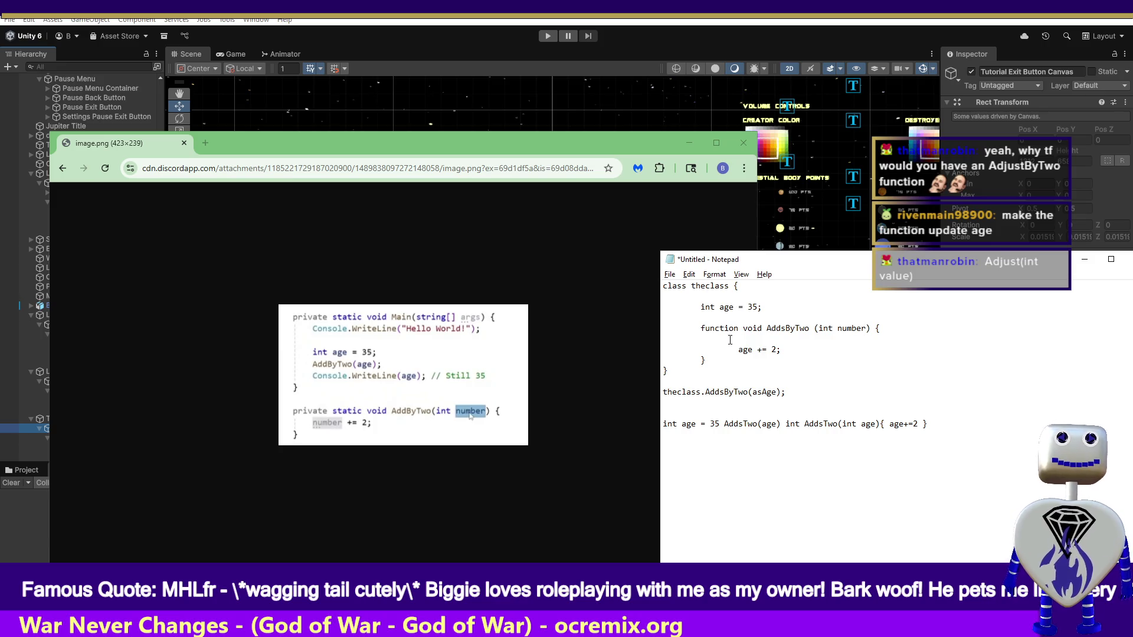
# Review the function lines, undo an accidental deletion of the declaration, and move Notepad toward the centre.
pyautogui.moveTo(817, 348); pyautogui.dragTo(700, 349)
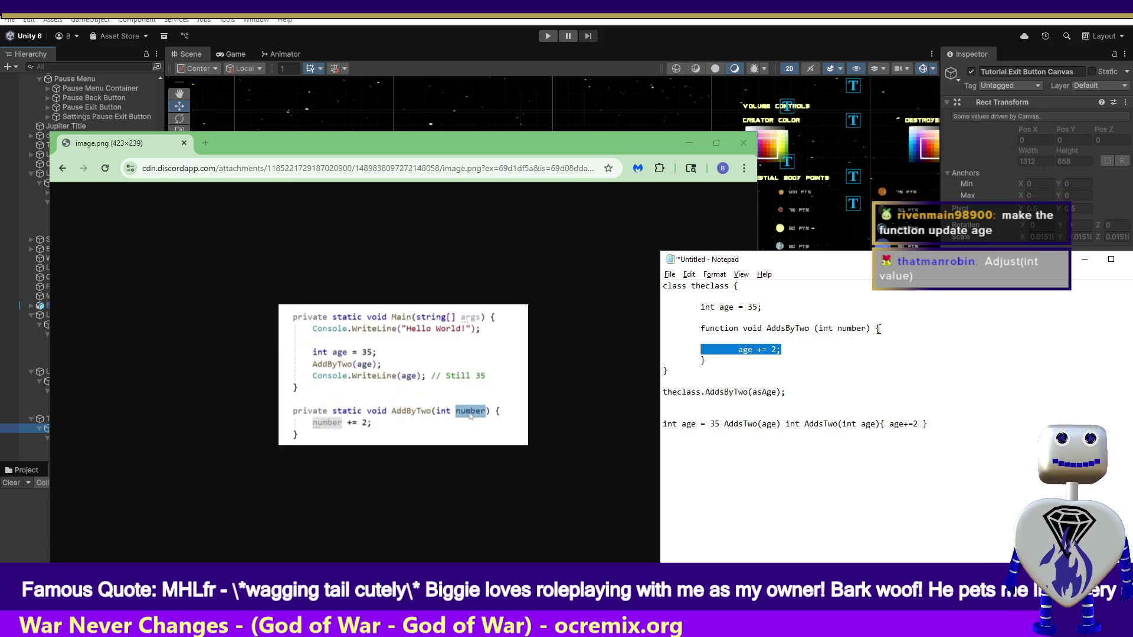
pyautogui.doubleClick(846, 328)
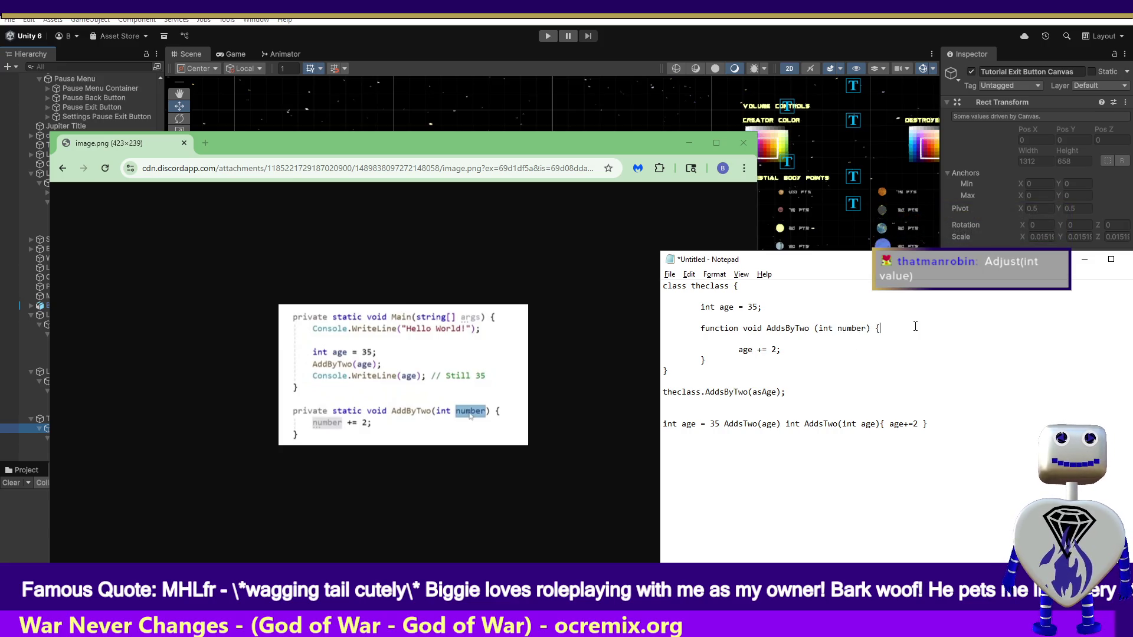
pyautogui.moveTo(879, 328); pyautogui.dragTo(699, 328)
pyautogui.press('BackSpace')
pyautogui.hotkey('ctrl', 'z')
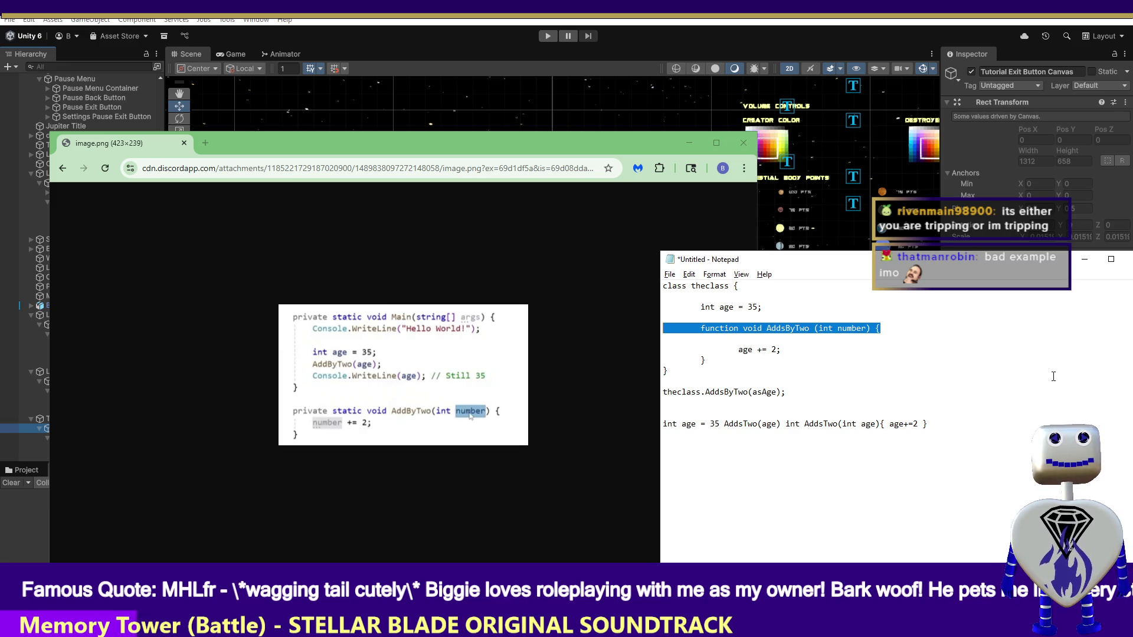
pyautogui.moveTo(1075, 263); pyautogui.dragTo(728, 292)
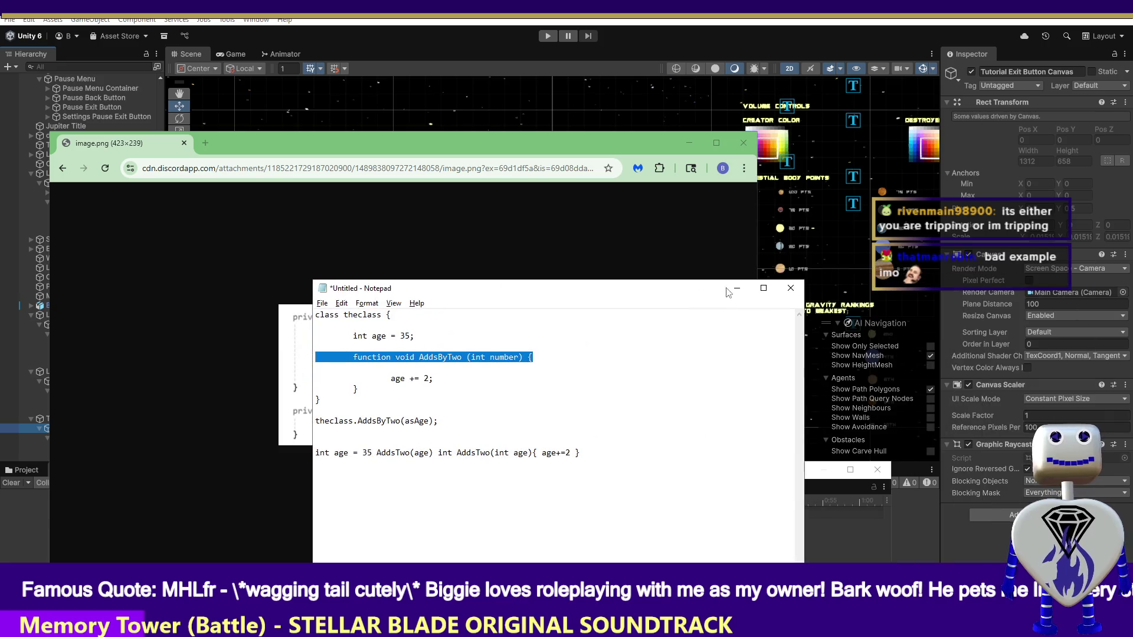
# Close the notes without saving and close the code screenshot, then bring the screenshot back.
pyautogui.click(790, 288)
pyautogui.click(581, 327)
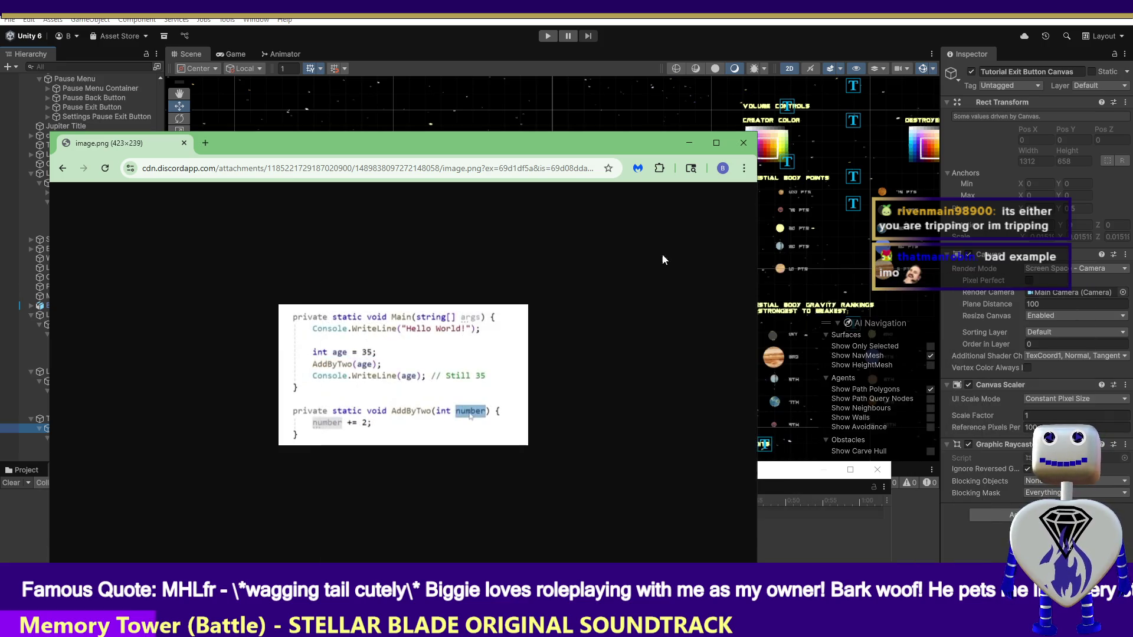
pyautogui.hotkey('ctrl', 'w')
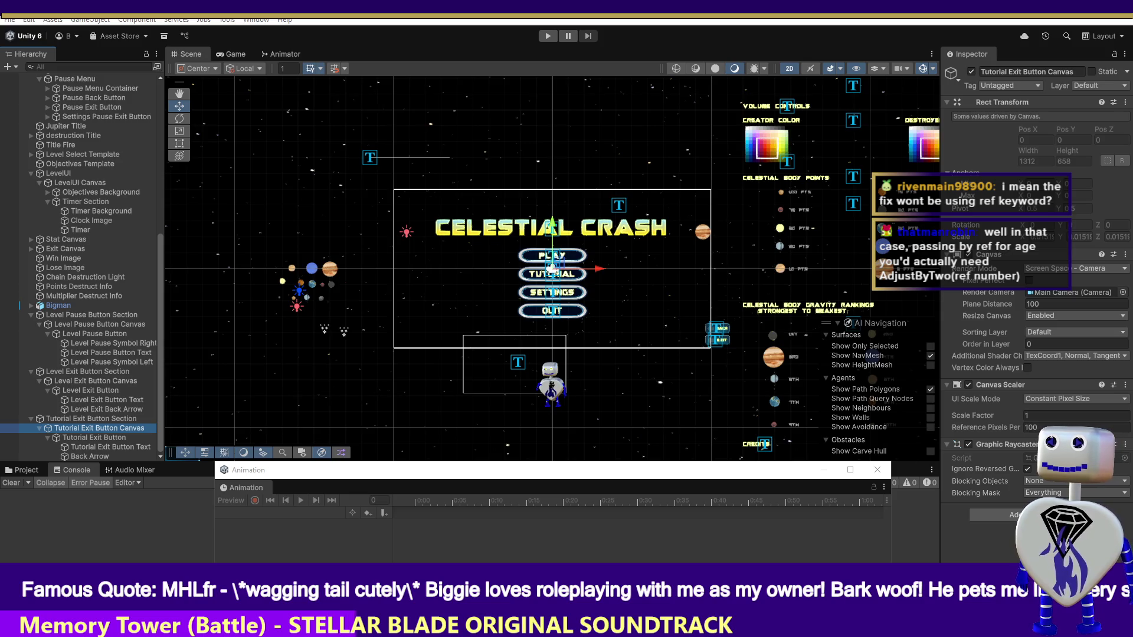
pyautogui.hotkey('alt', 'Tab')
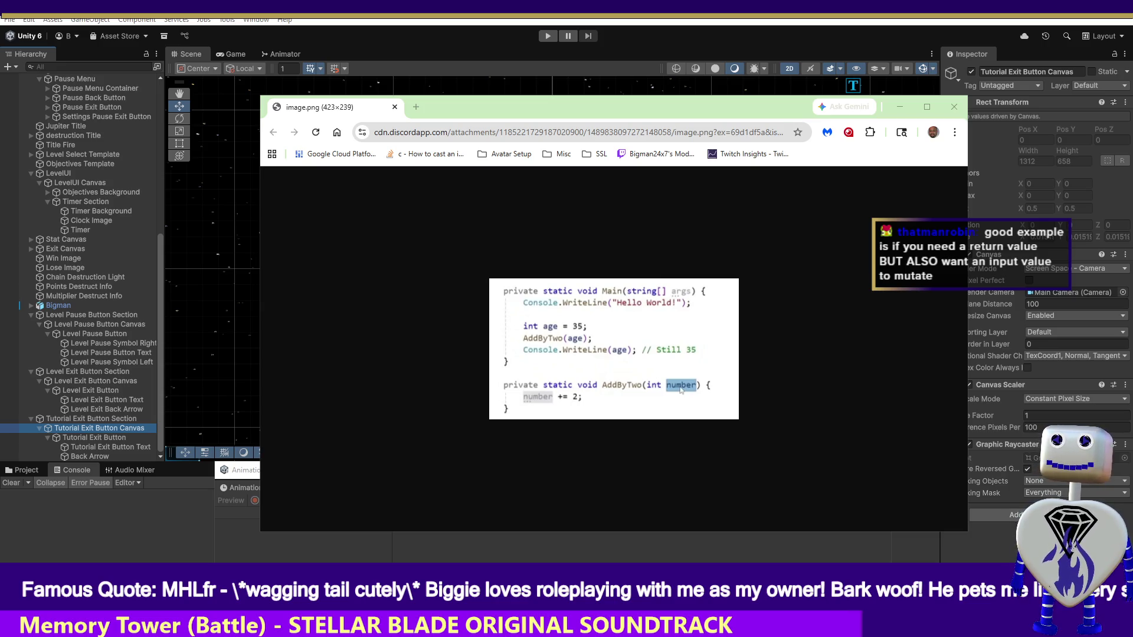
# Switch to the Visual Studio window showing RevCommClient.cpp.
pyautogui.hotkey('alt', 'Tab')
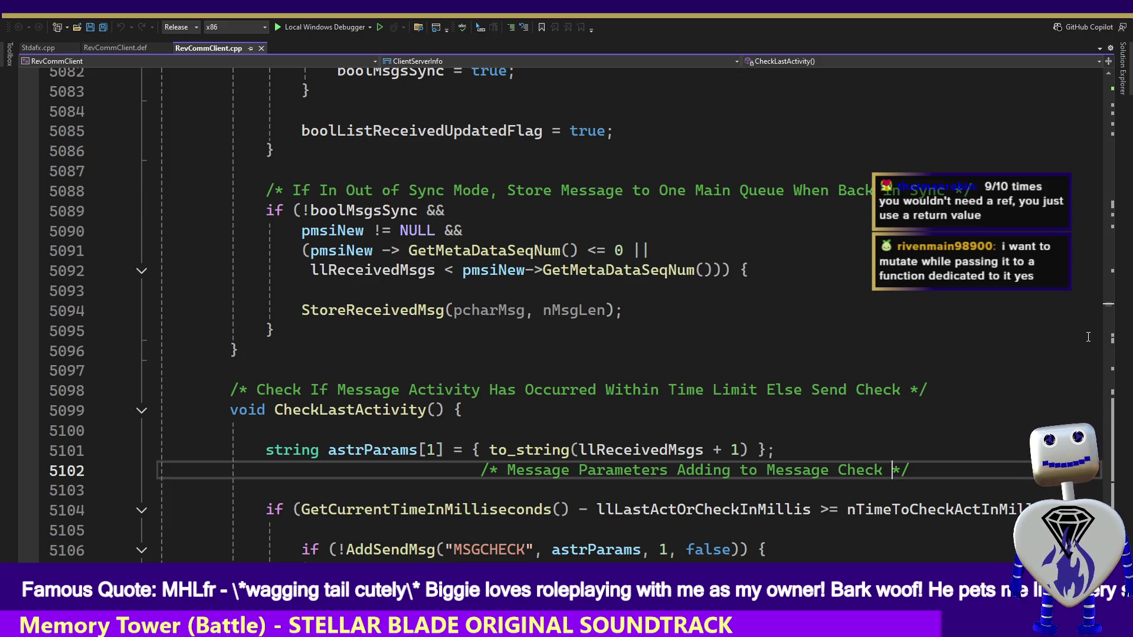
# Search the client code for 're', stepping through matches and checking the code screenshot.
pyautogui.click(984, 325)
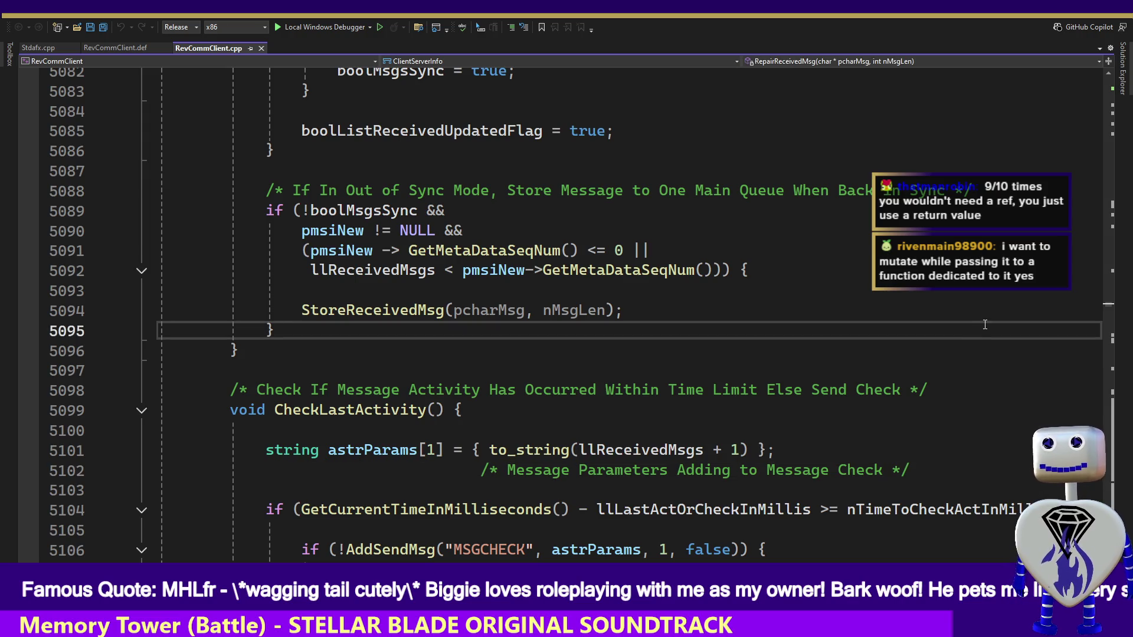
pyautogui.hotkey('ctrl', 'f')
pyautogui.write('ref')
pyautogui.press('Return')
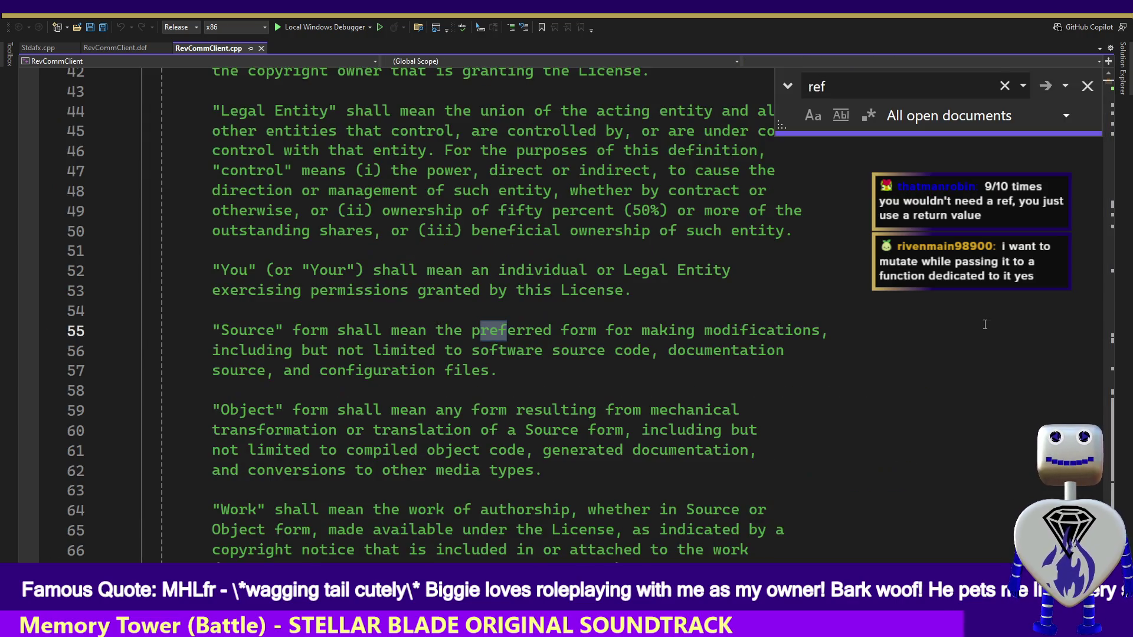
pyautogui.press('Return')
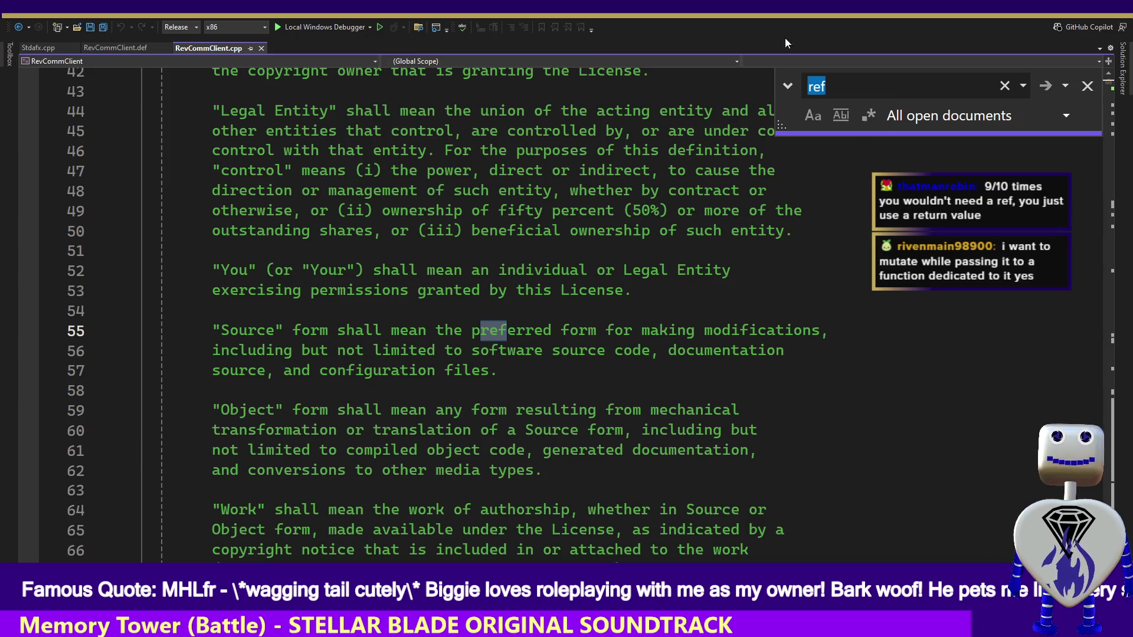
pyautogui.hotkey('alt', 'Tab')
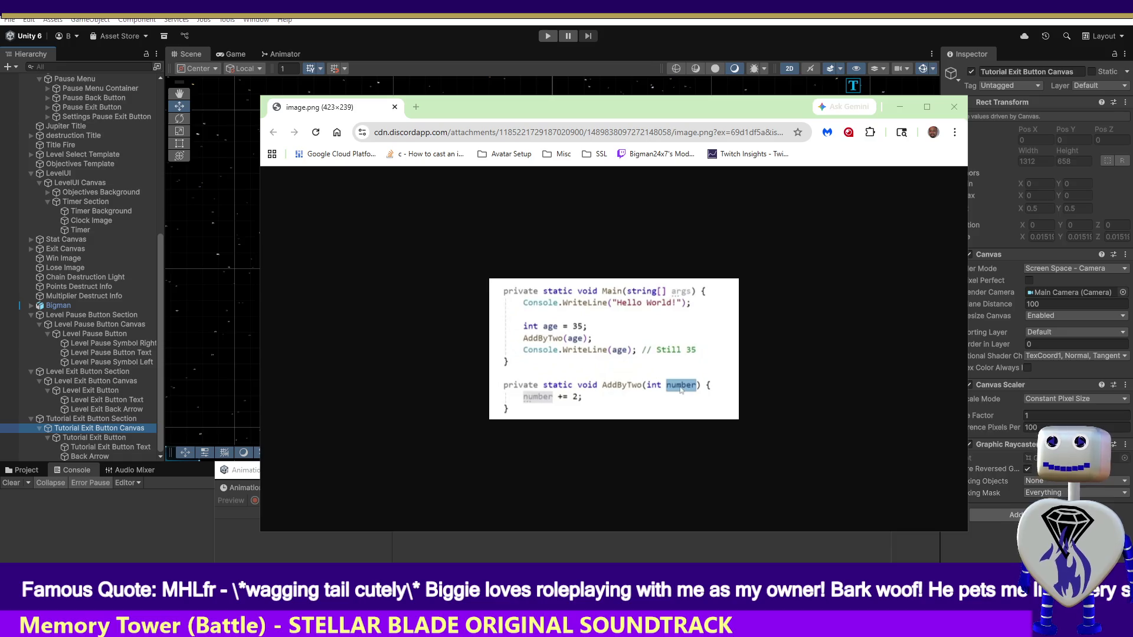
pyautogui.hotkey('alt', 'Tab')
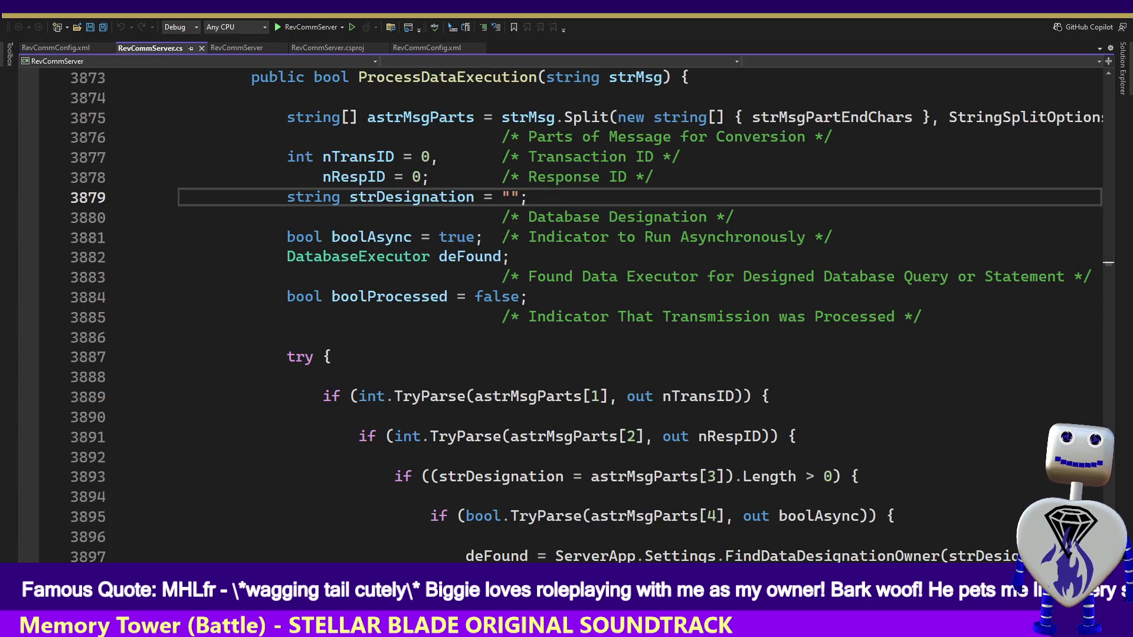
# Find every 'ref' occurrence across all open documents, then move the editor aside to reveal Unity.
pyautogui.click(625, 396)
pyautogui.hotkey('ctrl', 'f')
pyautogui.write('ref')
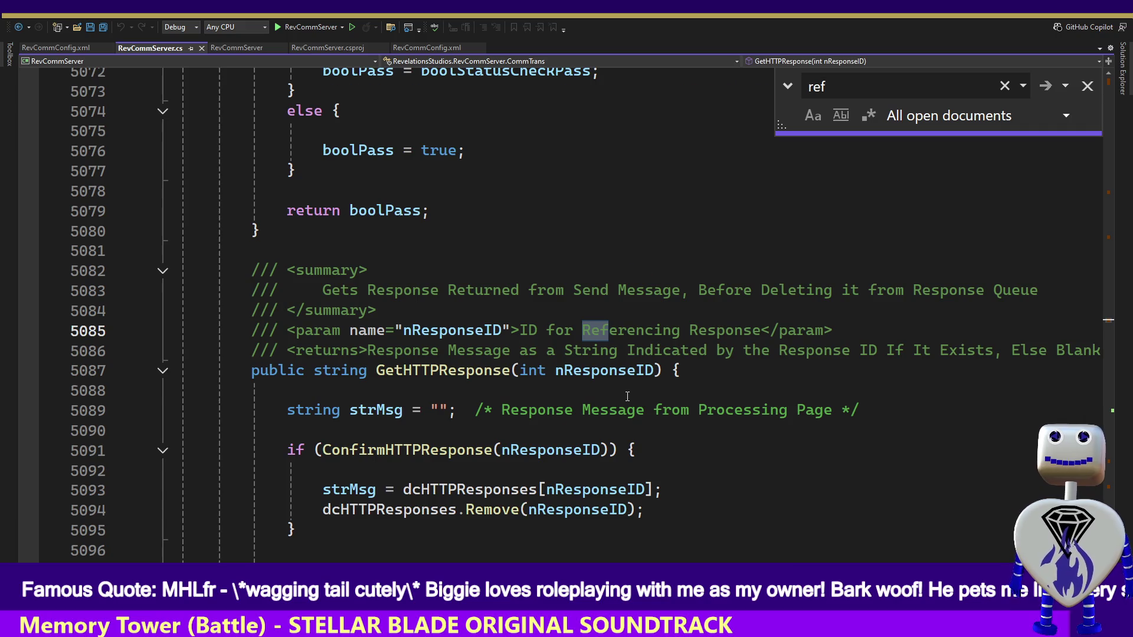
pyautogui.press('Return')
pyautogui.press('Return')
pyautogui.press('Return')
pyautogui.press('Return')
pyautogui.press('Return')
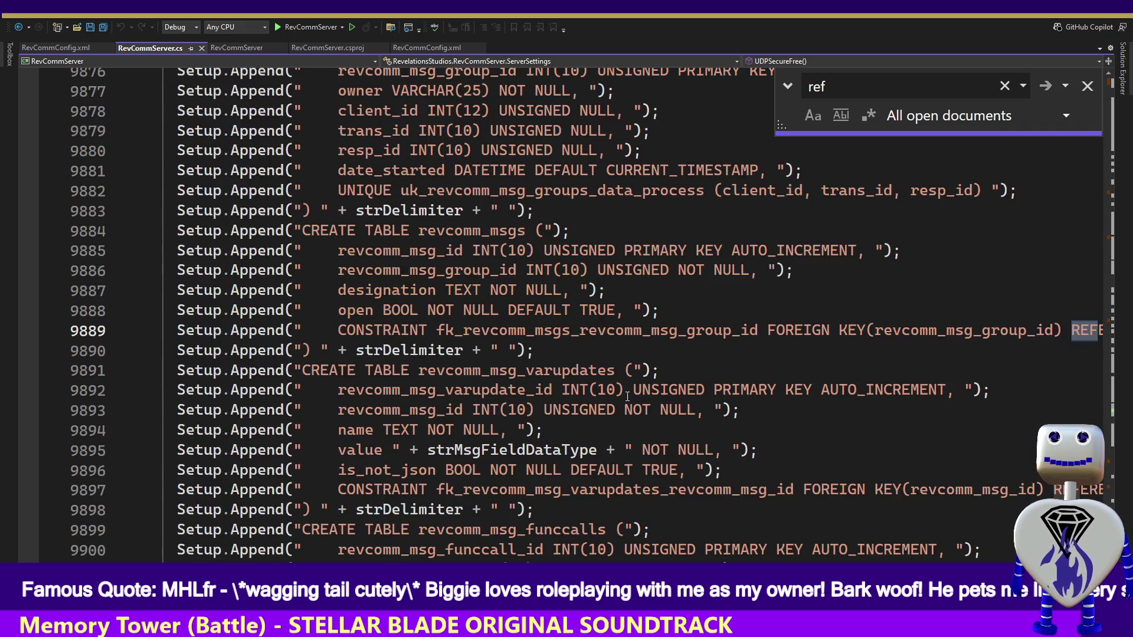
pyautogui.press('Return')
pyautogui.press('Return')
pyautogui.press('Return')
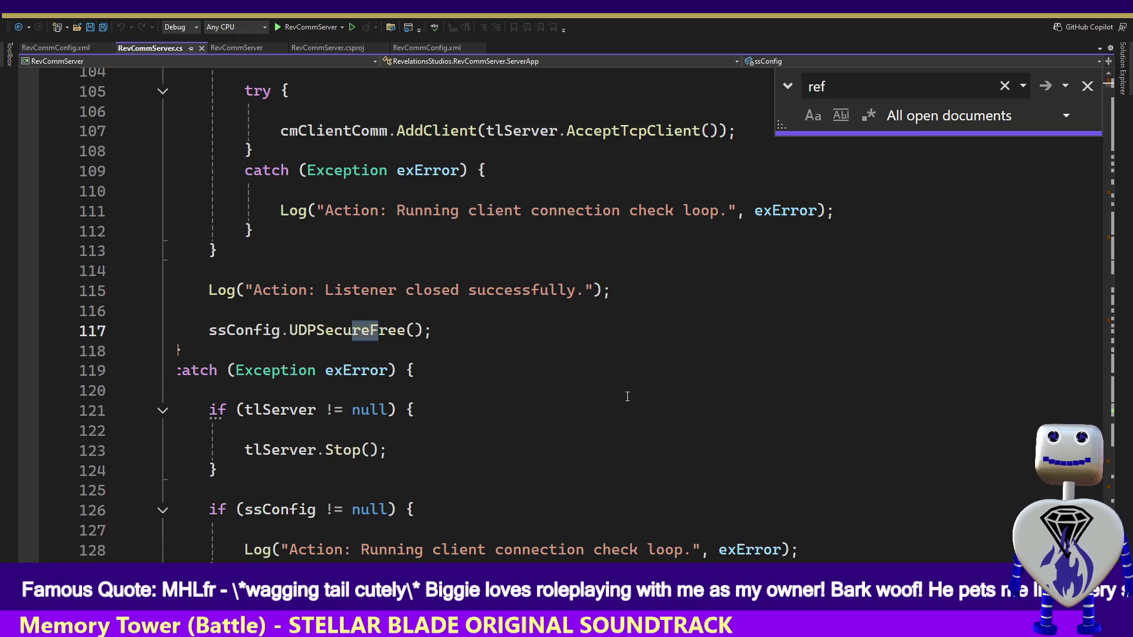
pyautogui.press('Return')
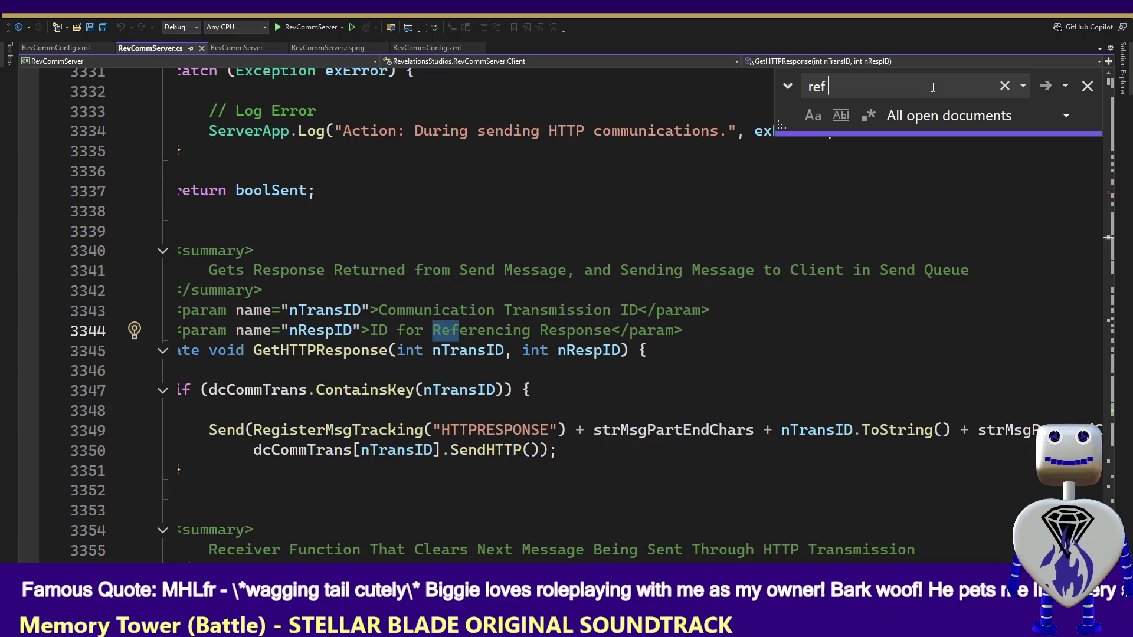
pyautogui.press('Return')
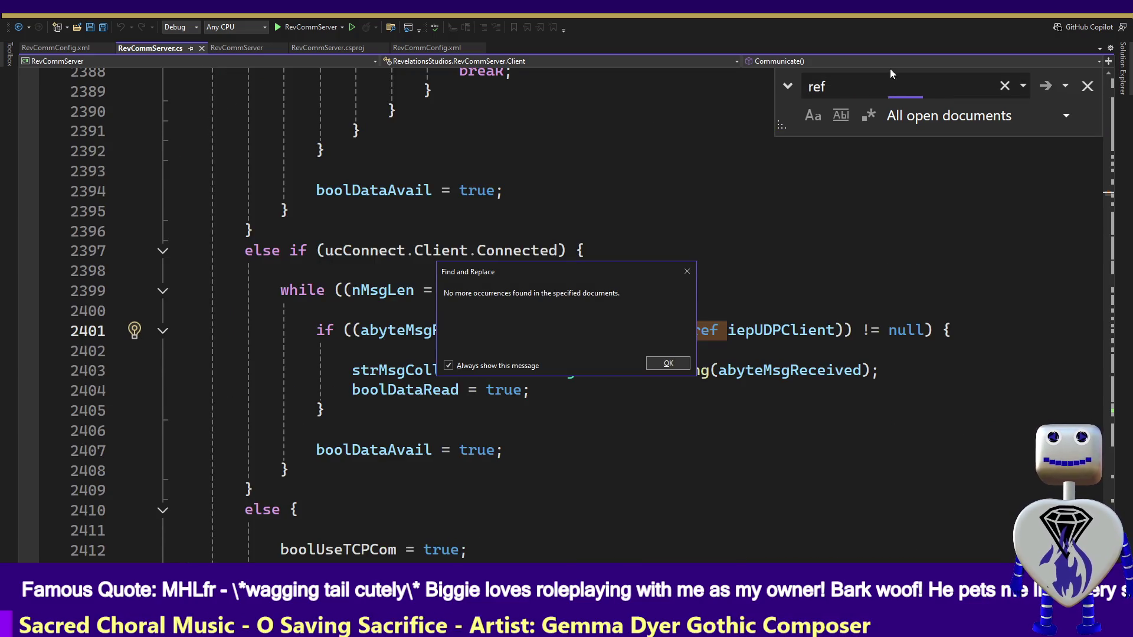
pyautogui.press('Return')
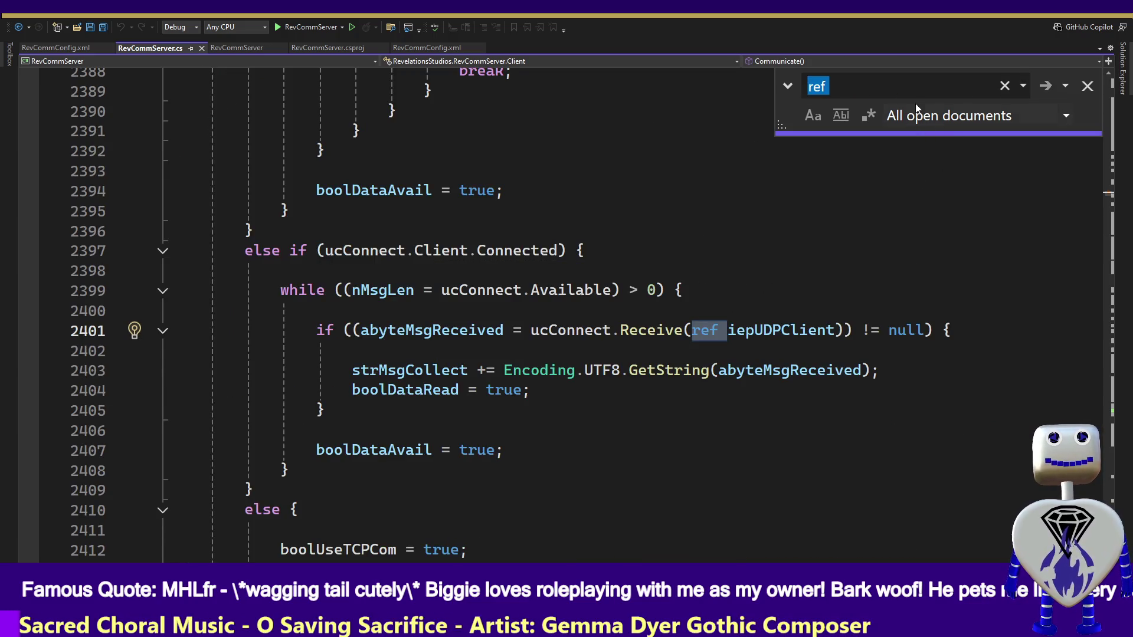
pyautogui.click(910, 91)
pyautogui.press('Return')
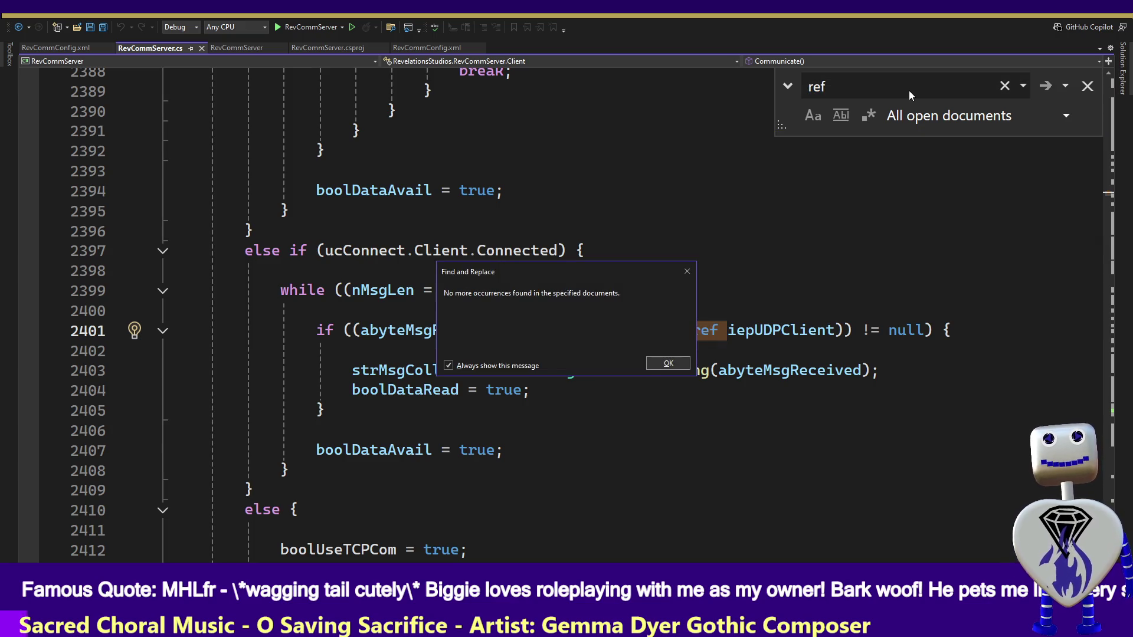
pyautogui.press('Return')
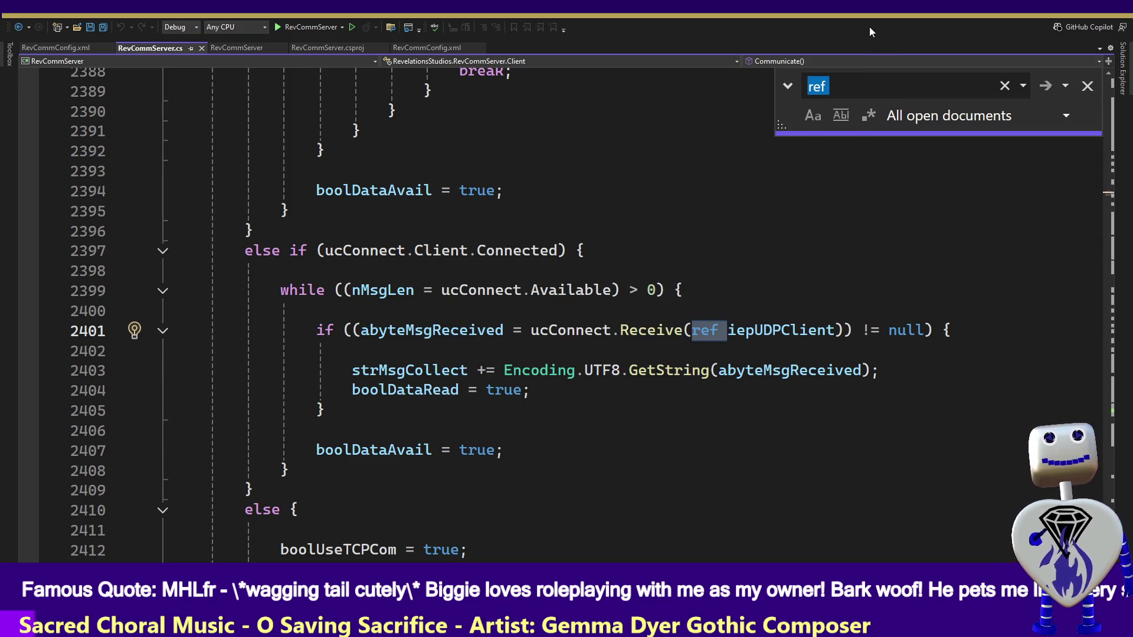
pyautogui.moveTo(908, 19); pyautogui.dragTo(901, 31)
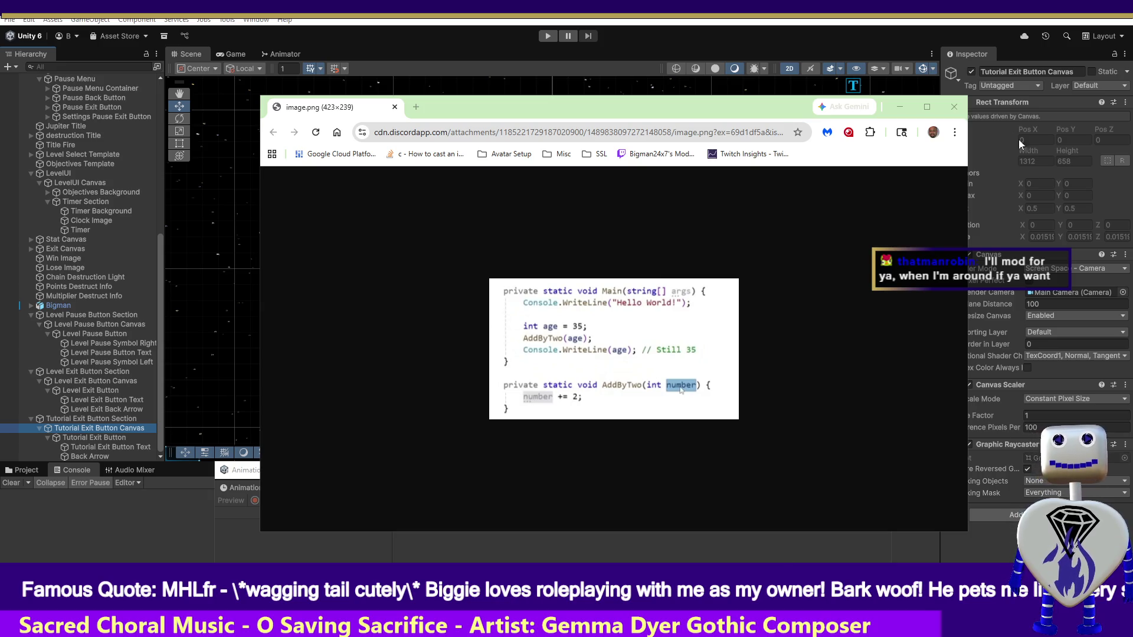
# Minimize the AddByTwo screenshot, bring it back, and move it to the upper left.
pyautogui.click(953, 108)
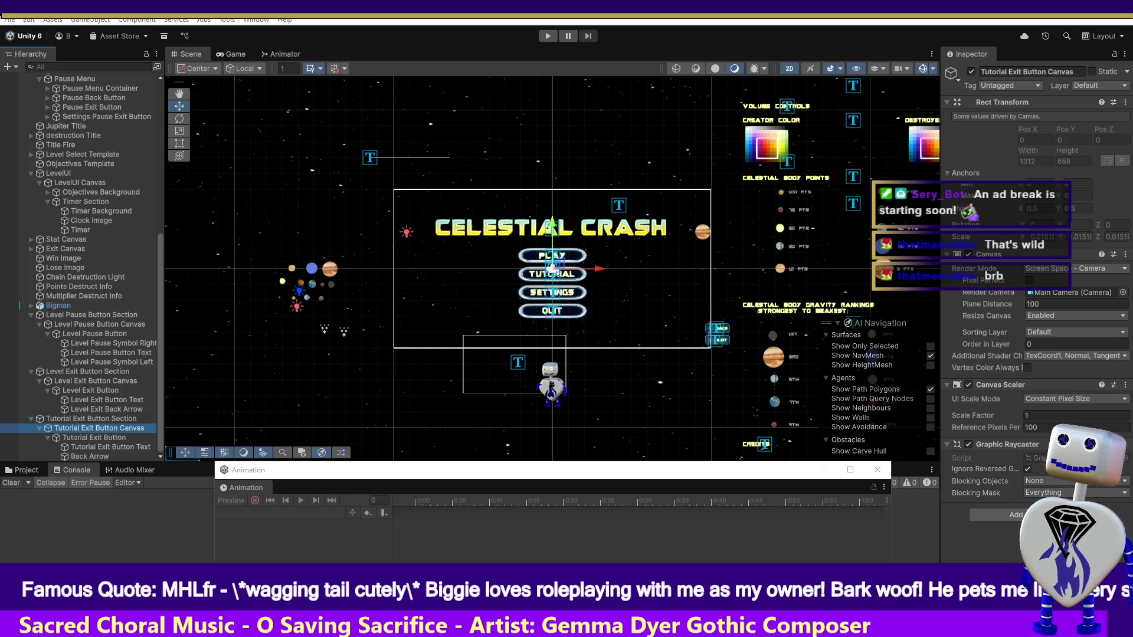
pyautogui.hotkey('alt', 'Tab')
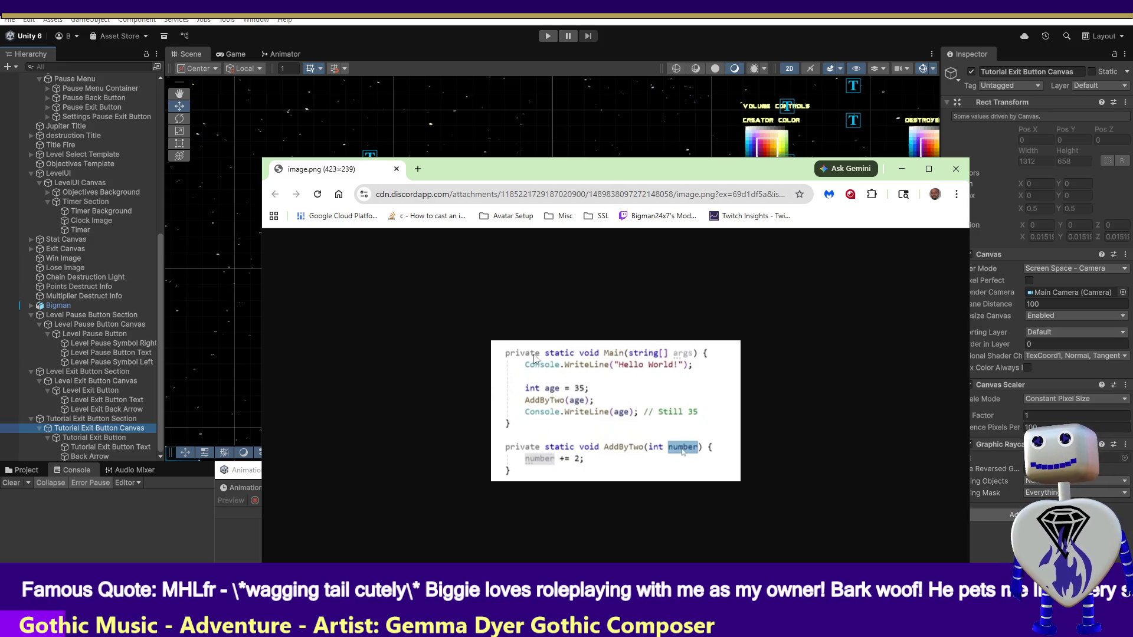
pyautogui.moveTo(580, 169)
pyautogui.mouseDown()
pyautogui.moveTo(616, 346)
pyautogui.moveTo(352, 66)
pyautogui.mouseUp()
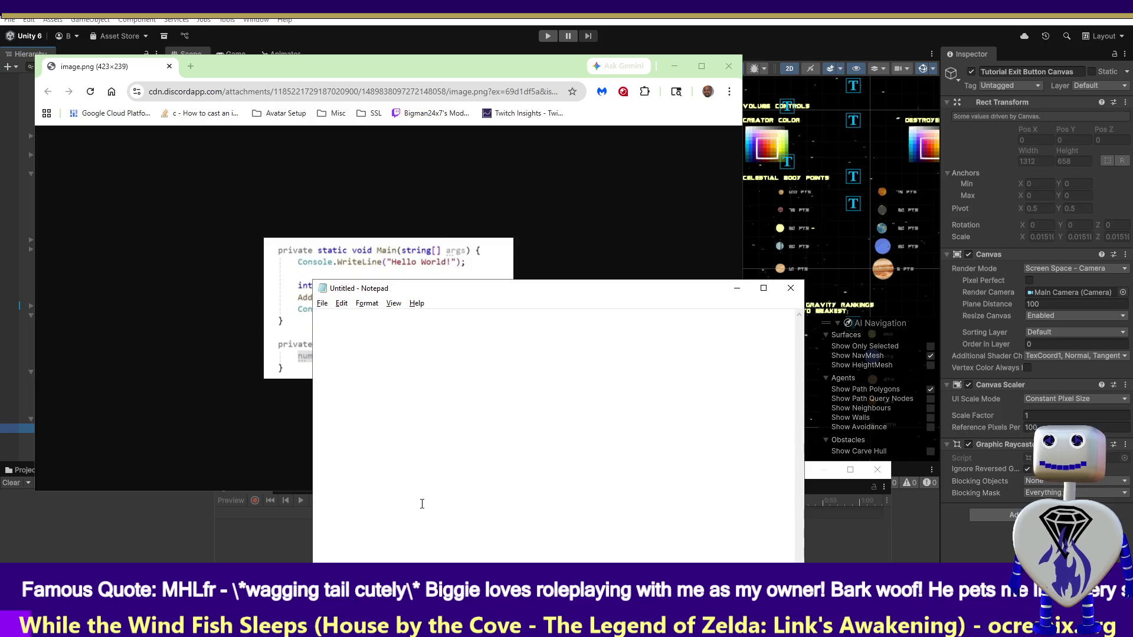
# Place Notepad beside the screenshot and write 'age = AddByTwo(age)', then select the line.
pyautogui.moveTo(425, 289); pyautogui.dragTo(676, 216)
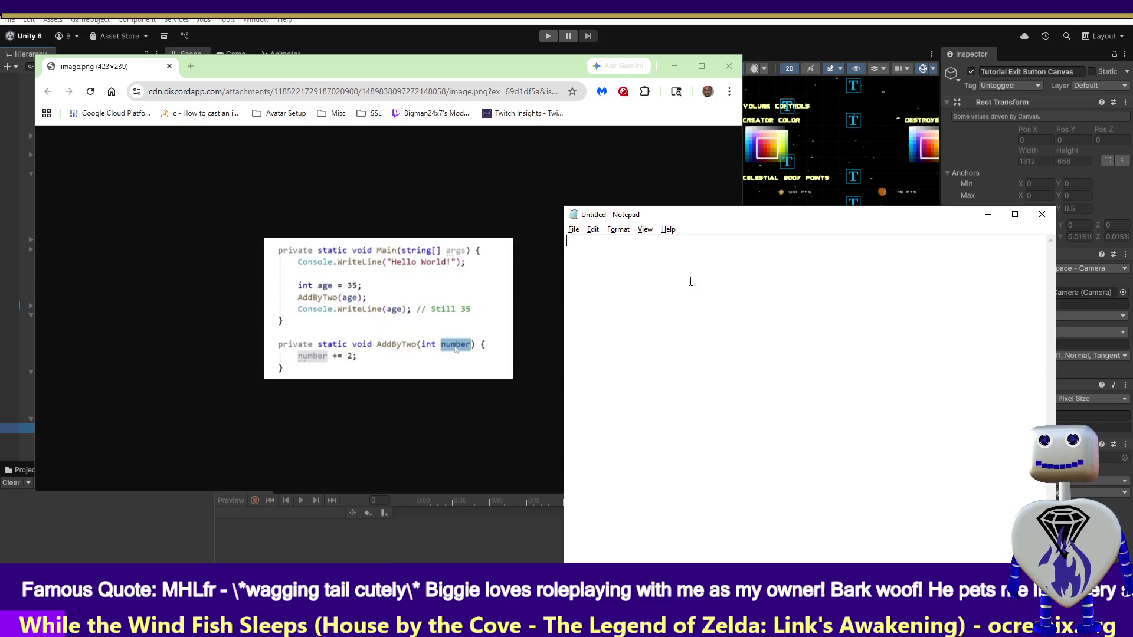
pyautogui.write('agw')
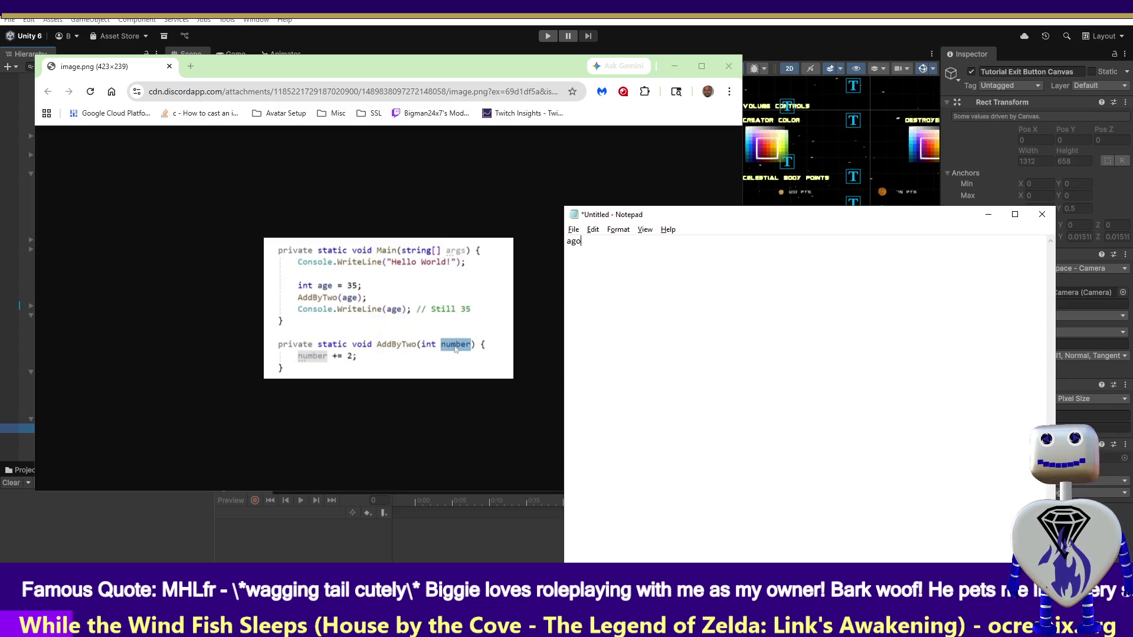
pyautogui.press('BackSpace')
pyautogui.write('e')
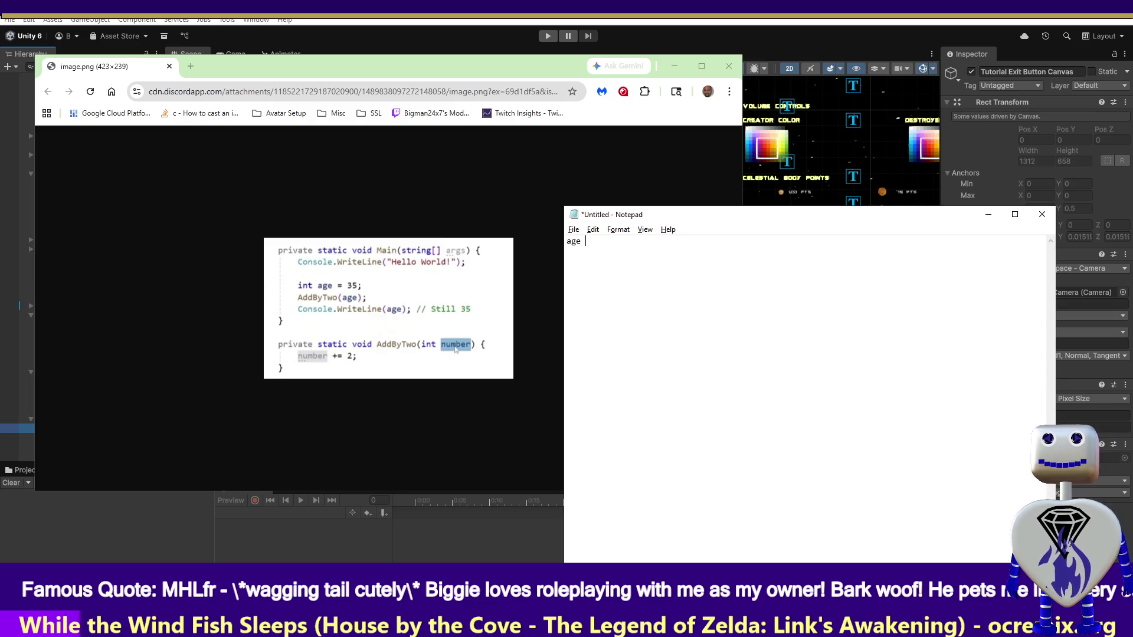
pyautogui.write('-')
pyautogui.write('=')
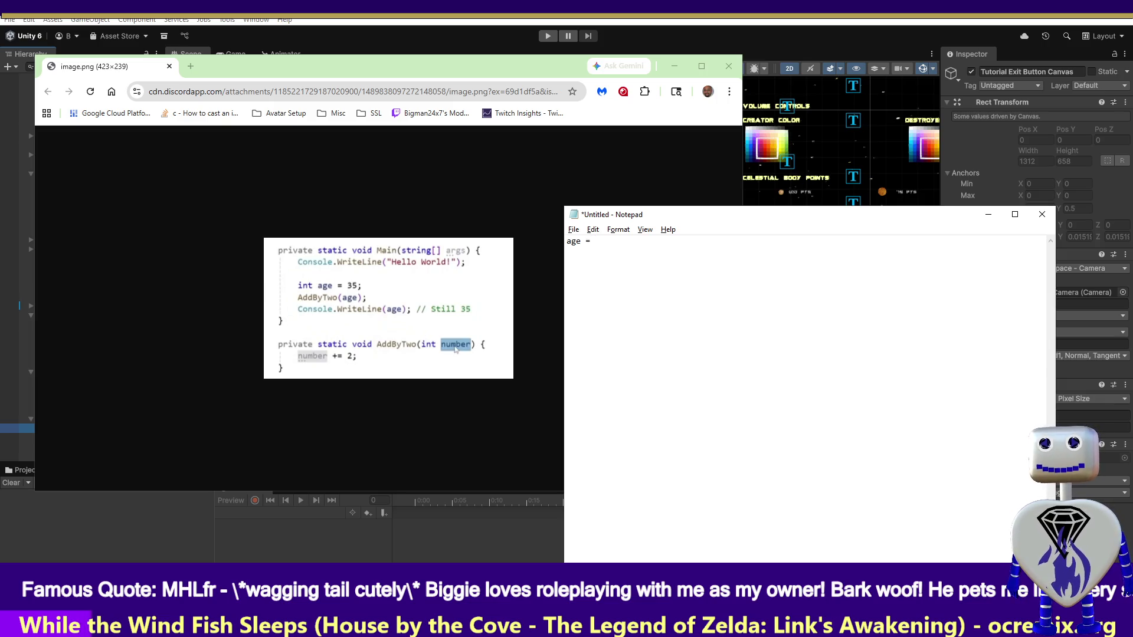
pyautogui.write('dd')
pyautogui.press('BackSpace')
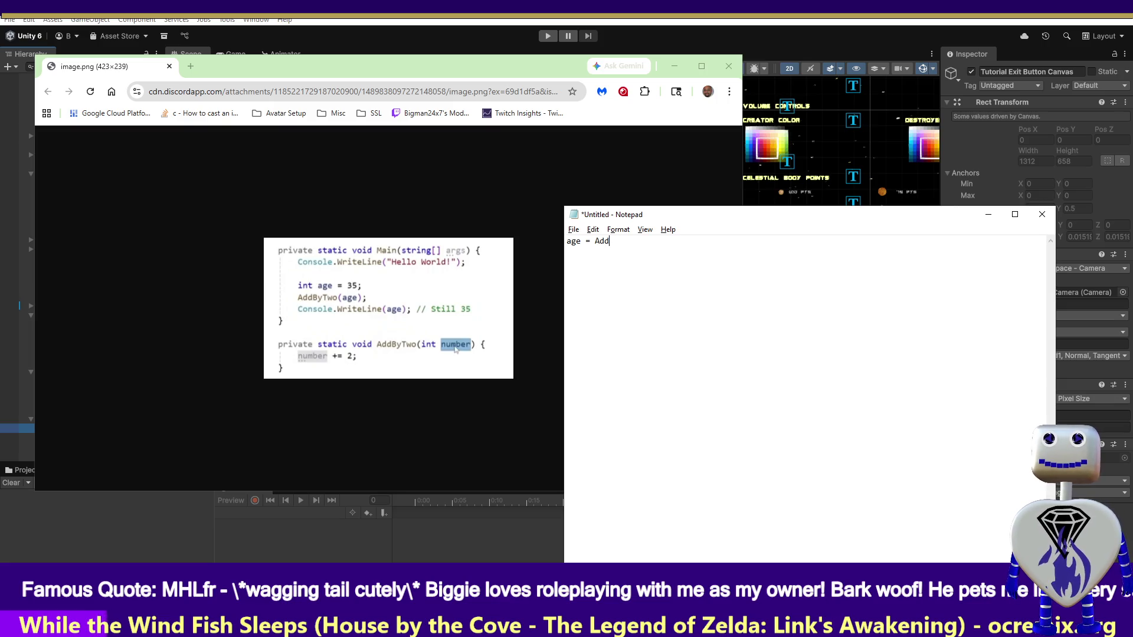
pyautogui.write('ByT')
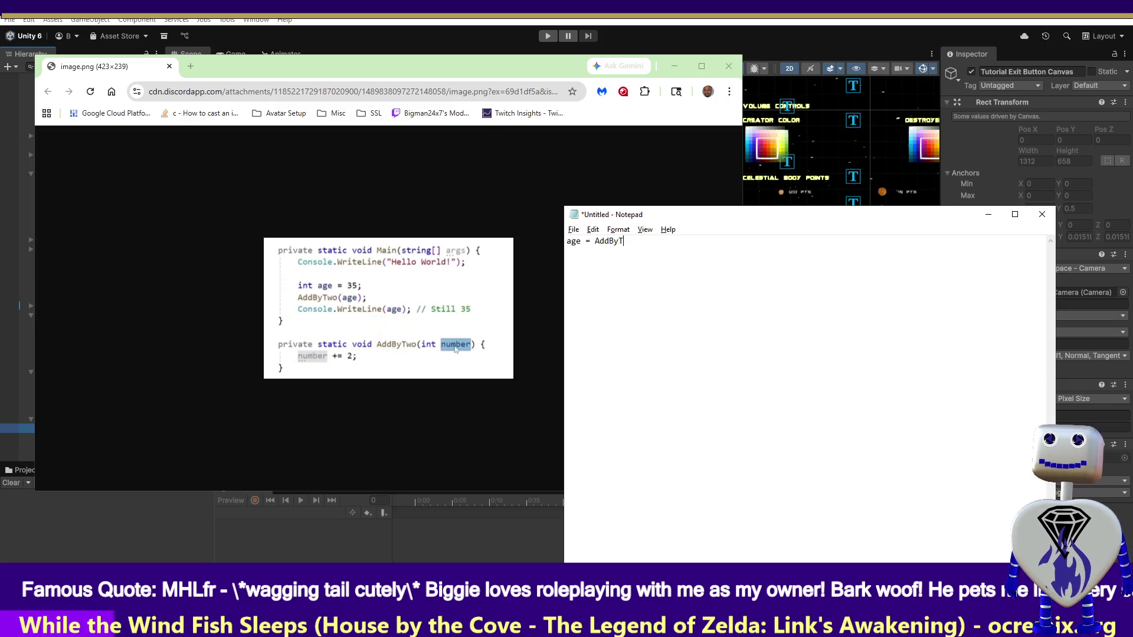
pyautogui.write('wo*')
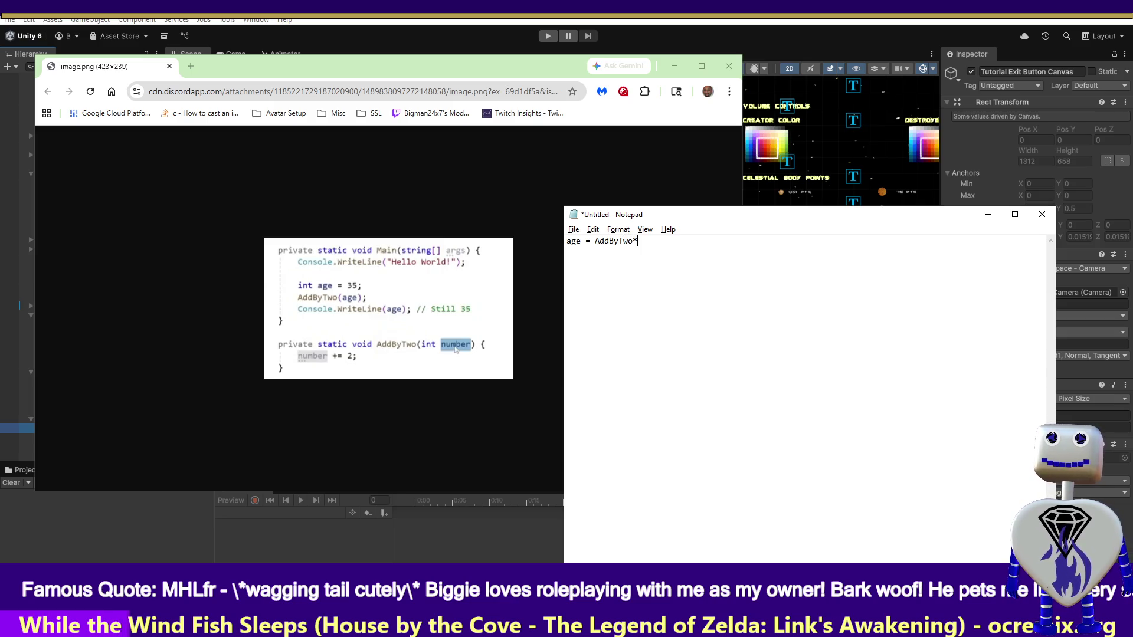
pyautogui.press('BackSpace')
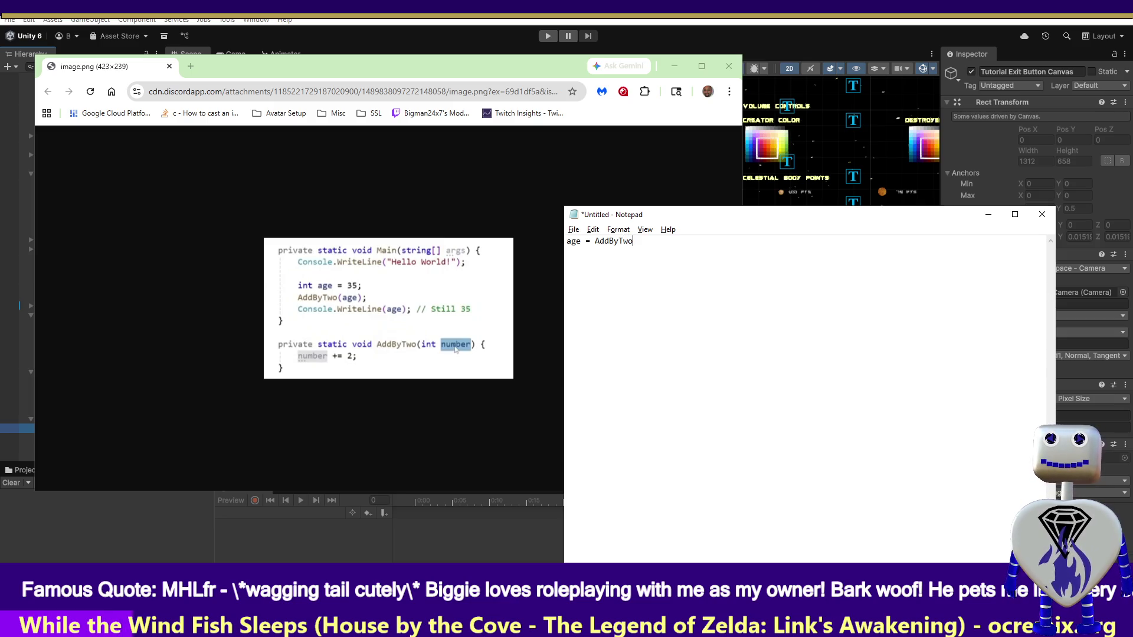
pyautogui.write('(age')
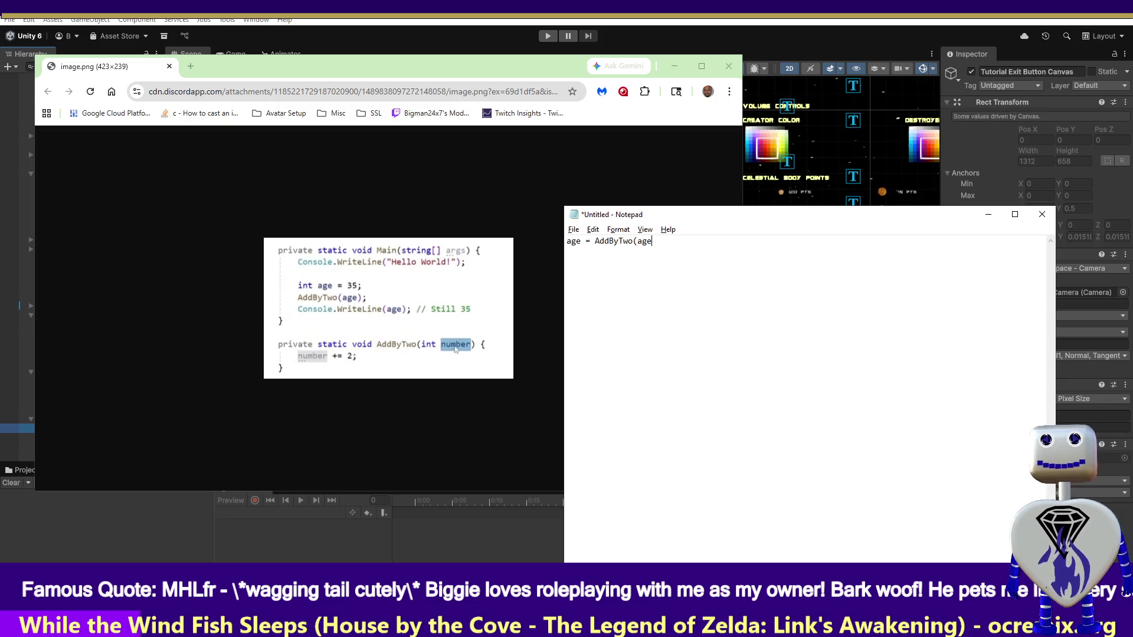
pyautogui.write(')')
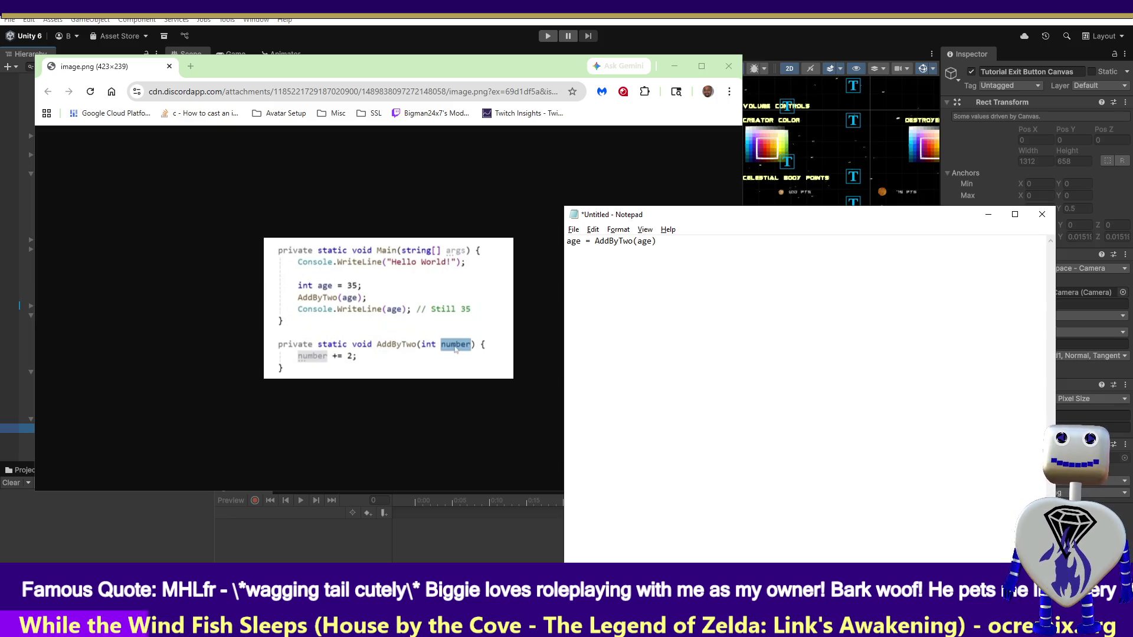
pyautogui.moveTo(673, 241); pyautogui.dragTo(565, 243)
# Move the age = AddByTwo(age) note lower and switch to the Google 'tuples' results.
pyautogui.moveTo(658, 244); pyautogui.dragTo(594, 242)
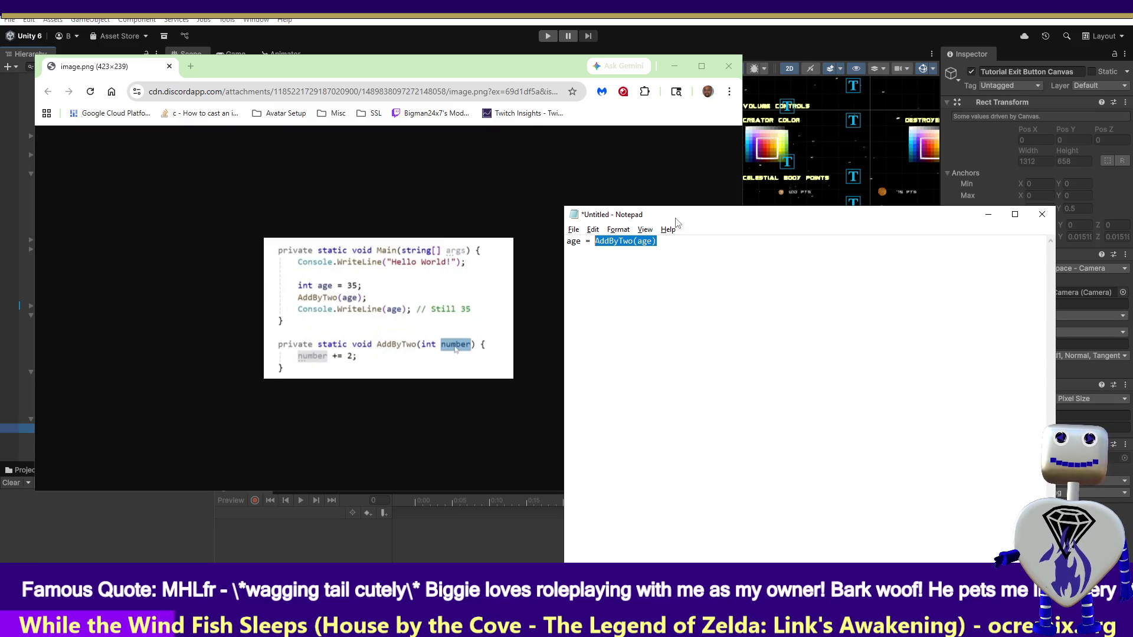
pyautogui.moveTo(676, 222); pyautogui.dragTo(683, 357)
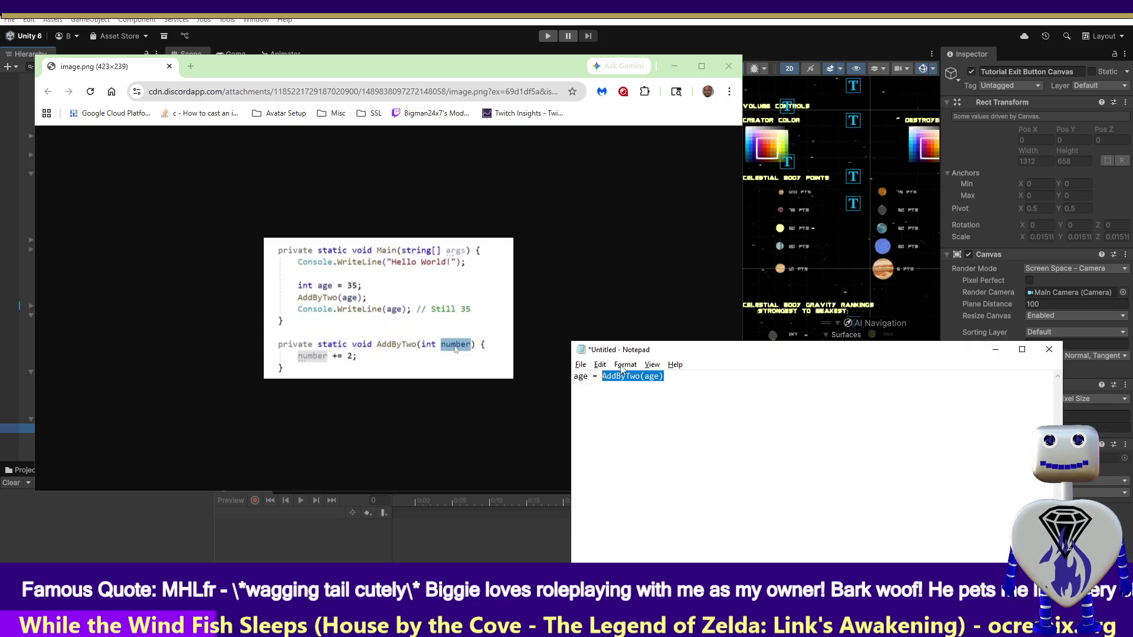
pyautogui.click(603, 378)
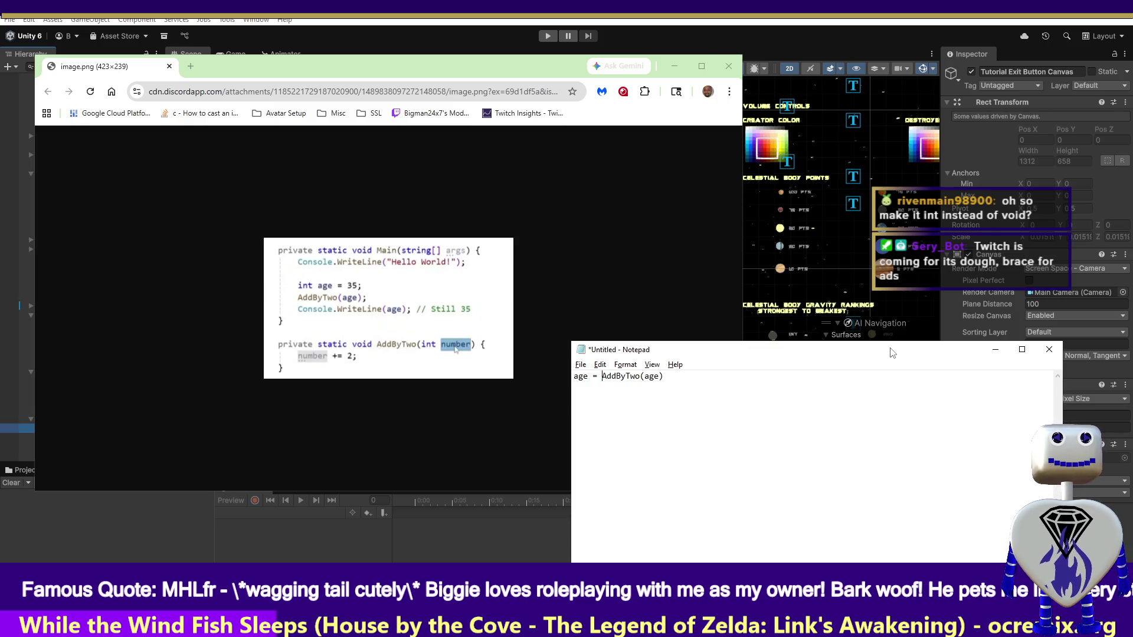
pyautogui.hotkey('alt', 'Tab')
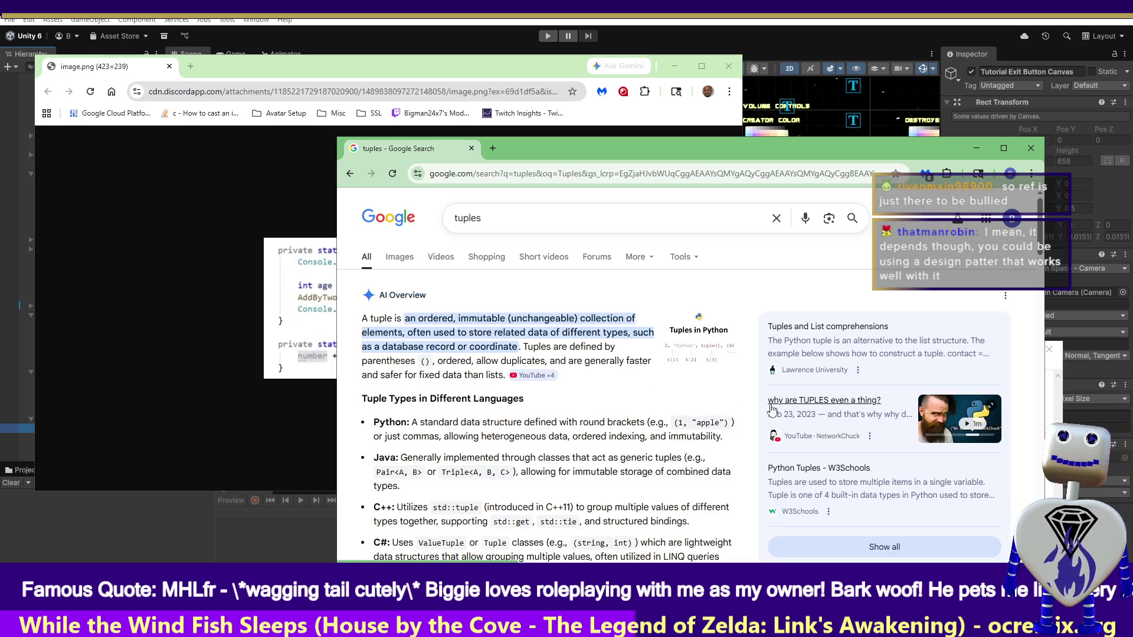
# Scroll the tuples results down and open the Wikipedia Tuple article.
pyautogui.moveTo(1040, 250); pyautogui.dragTo(1026, 333)
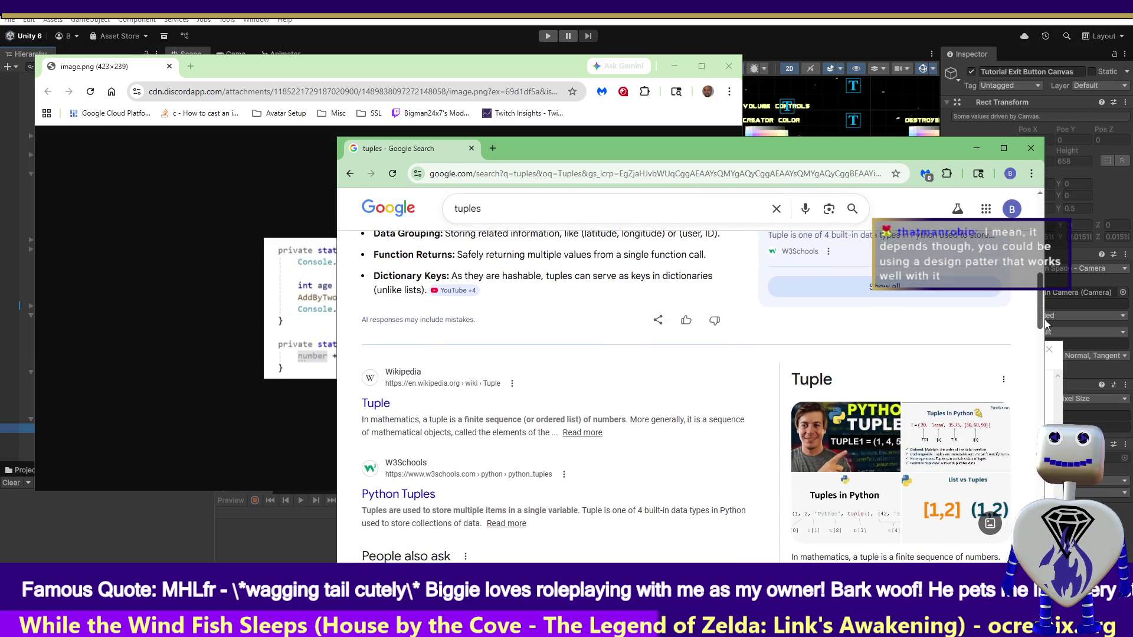
pyautogui.click(380, 404)
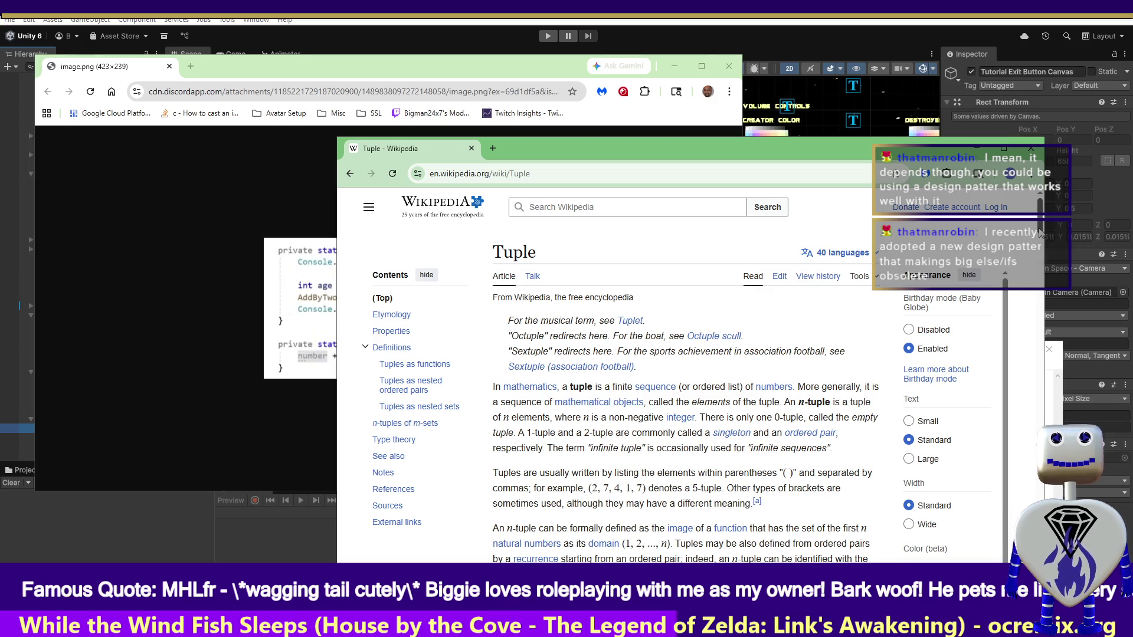
pyautogui.scroll(-1, 1039, 234)
pyautogui.scroll(-1, 1039, 235)
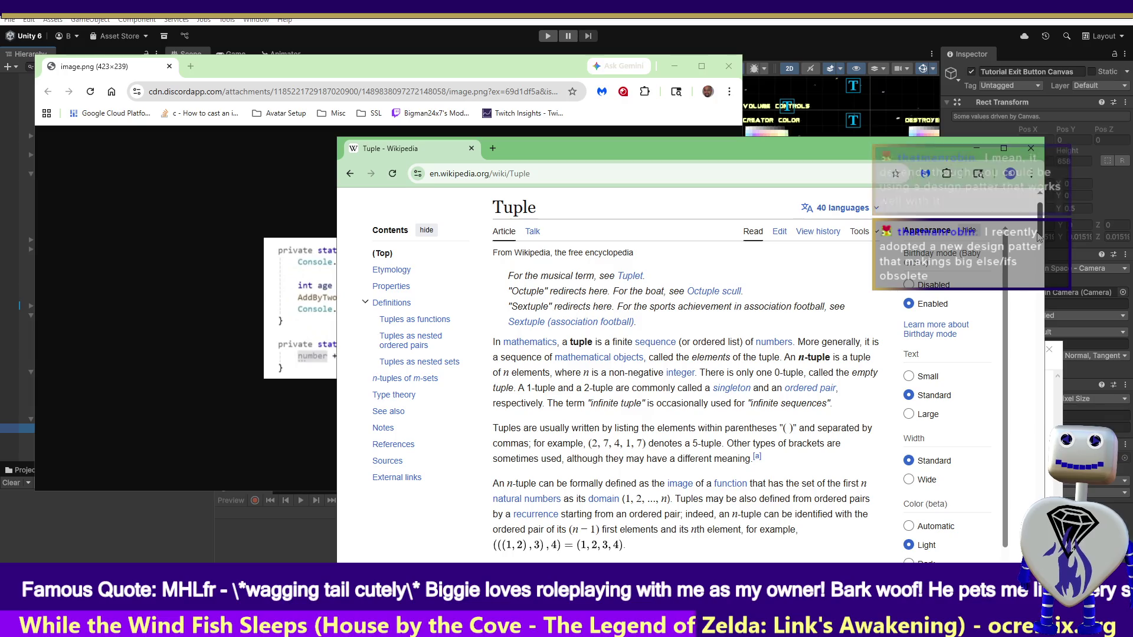
pyautogui.scroll(-1, 1040, 235)
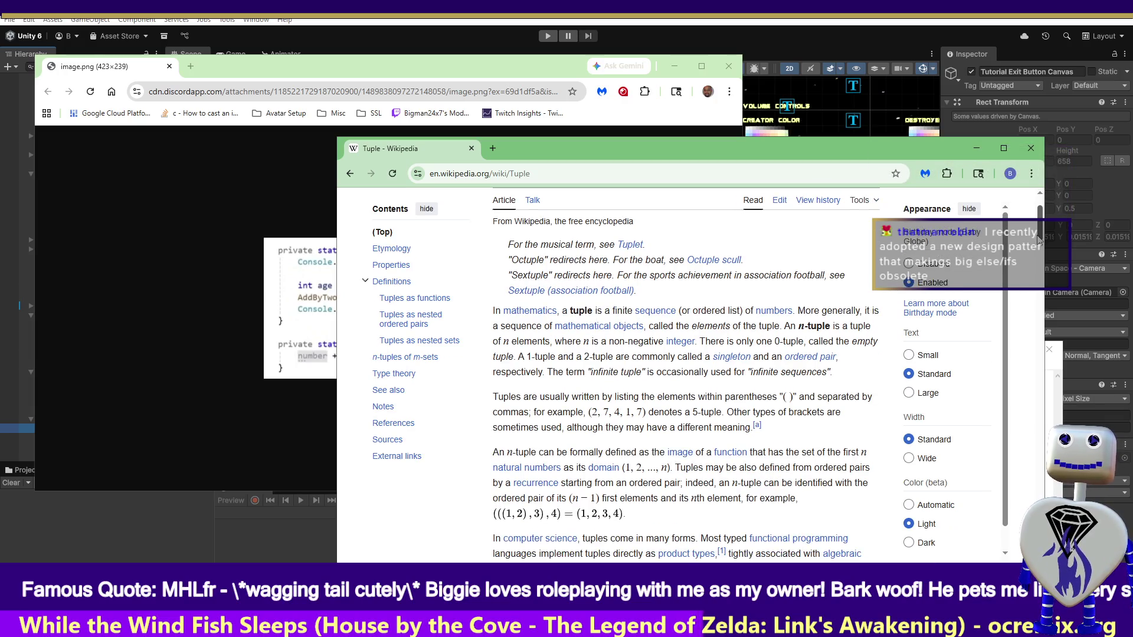
pyautogui.scroll(-3, 1039, 239)
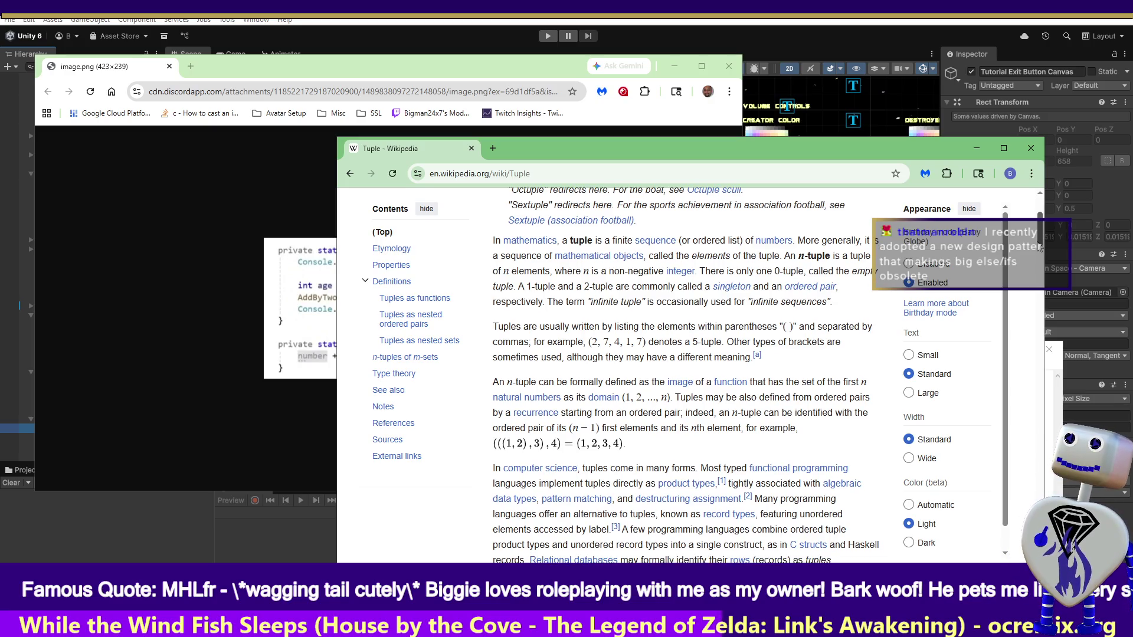
pyautogui.moveTo(1039, 248); pyautogui.dragTo(1039, 255)
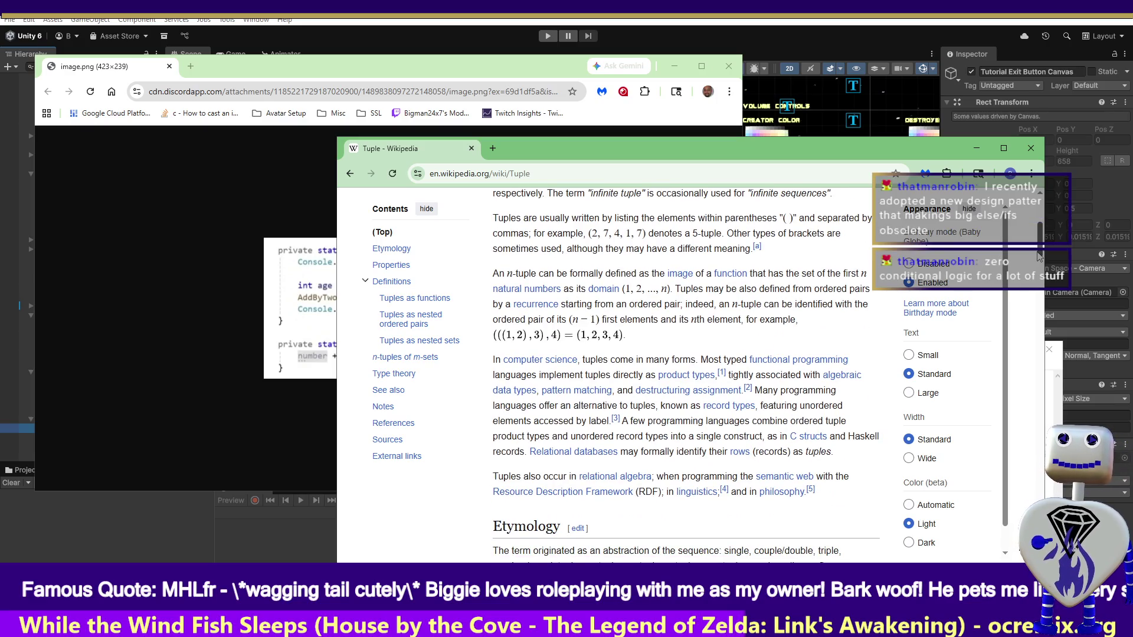
pyautogui.moveTo(1040, 255)
pyautogui.mouseDown()
pyautogui.moveTo(1045, 310)
pyautogui.moveTo(1061, 233)
pyautogui.mouseUp()
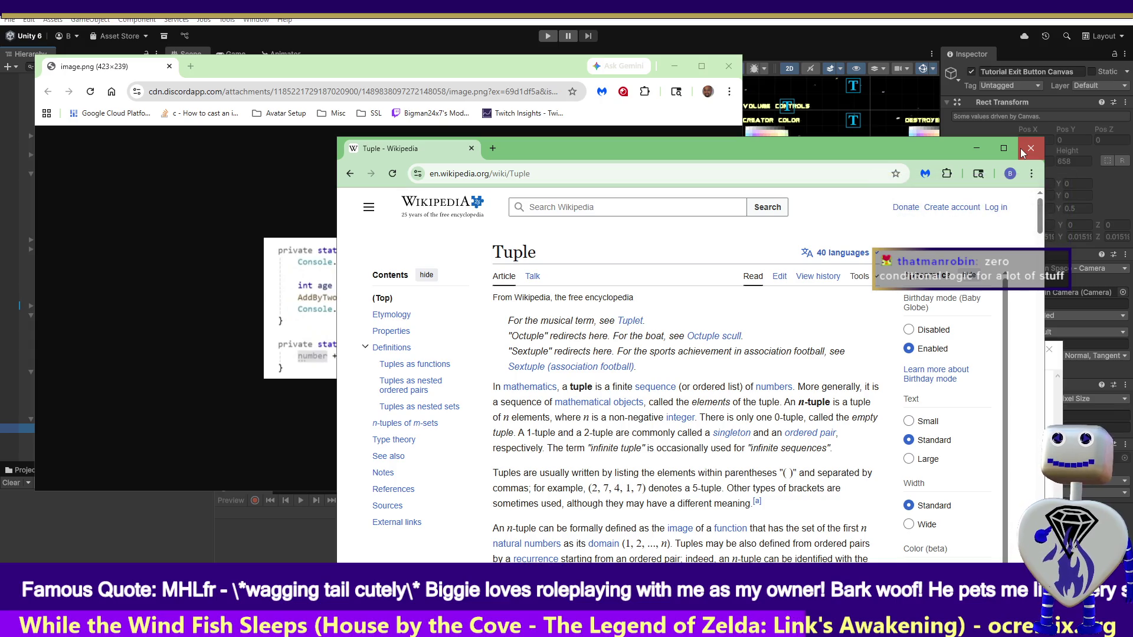
# Close the Tuple article, discard the scratch note unsaved, and close the code screenshot.
pyautogui.click(1030, 148)
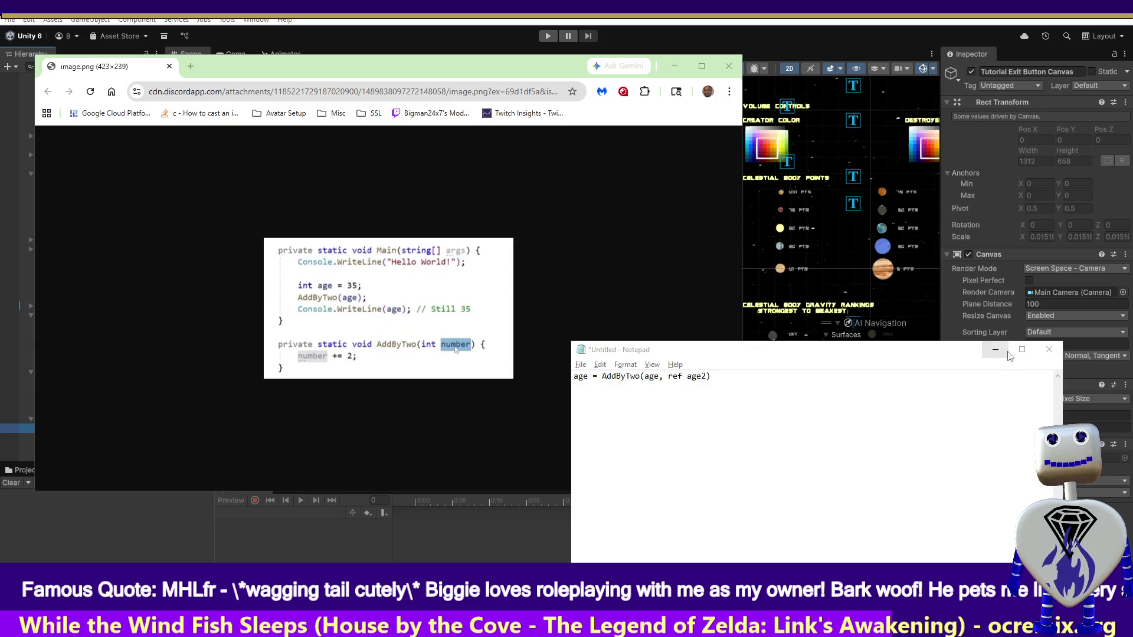
pyautogui.click(1047, 352)
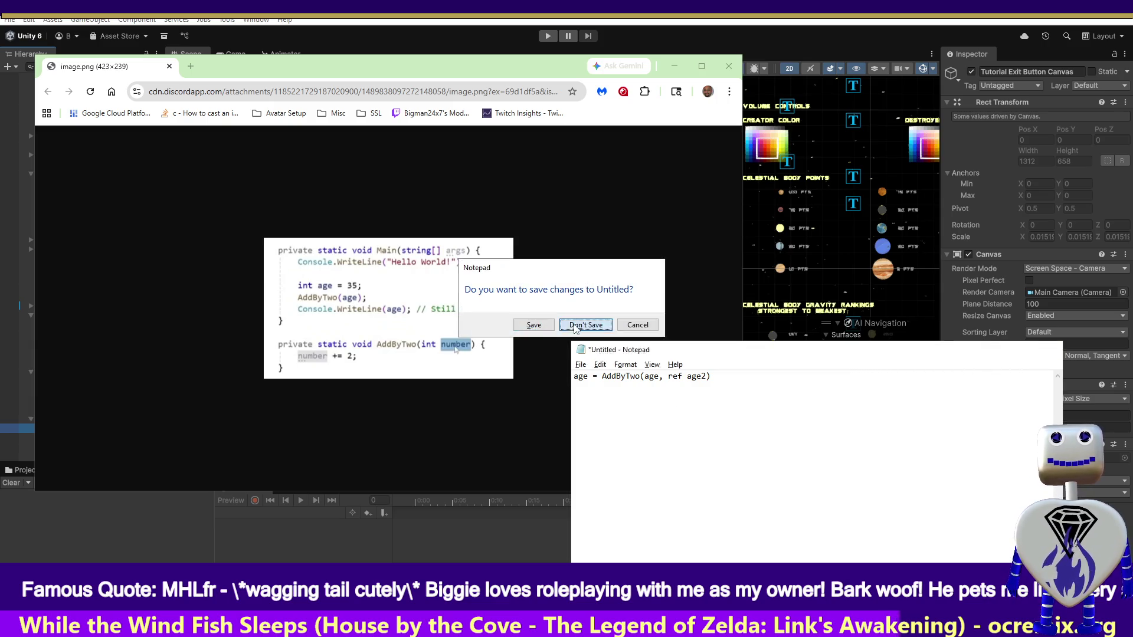
pyautogui.click(585, 326)
pyautogui.click(728, 66)
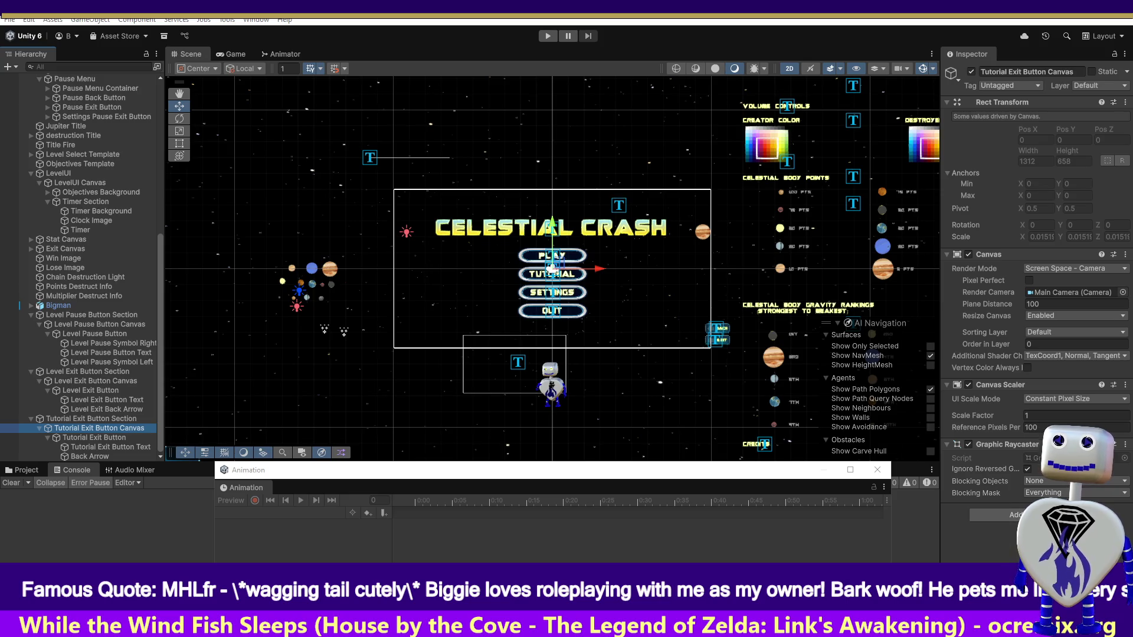
# Review the 'zero conditional logic pattern' search results, then close that window.
pyautogui.hotkey('alt', 'Tab')
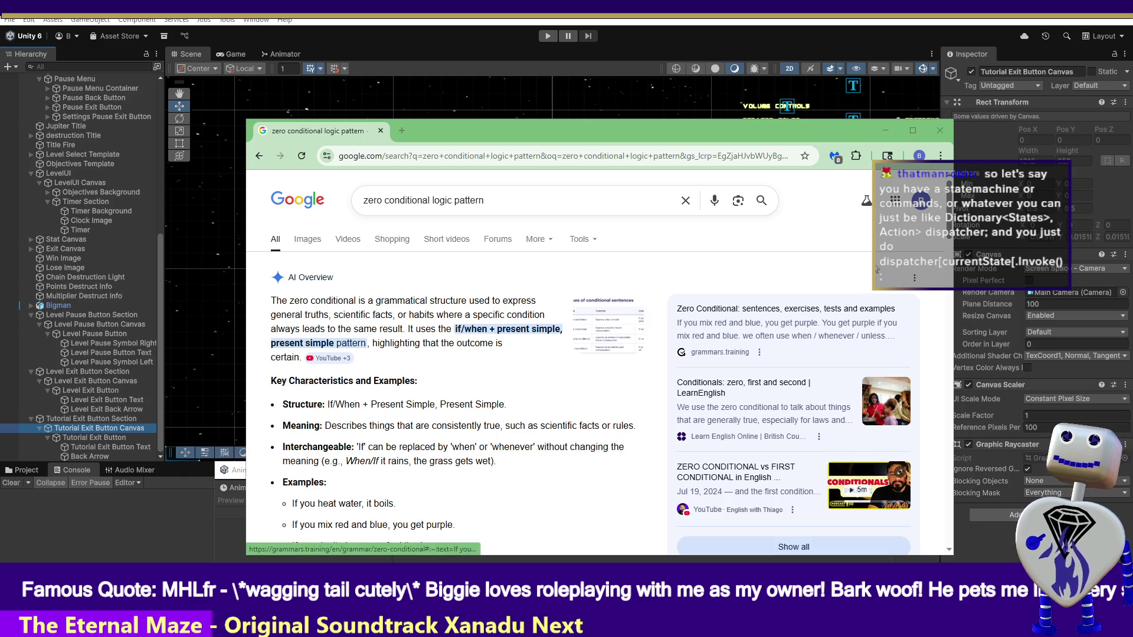
pyautogui.click(938, 131)
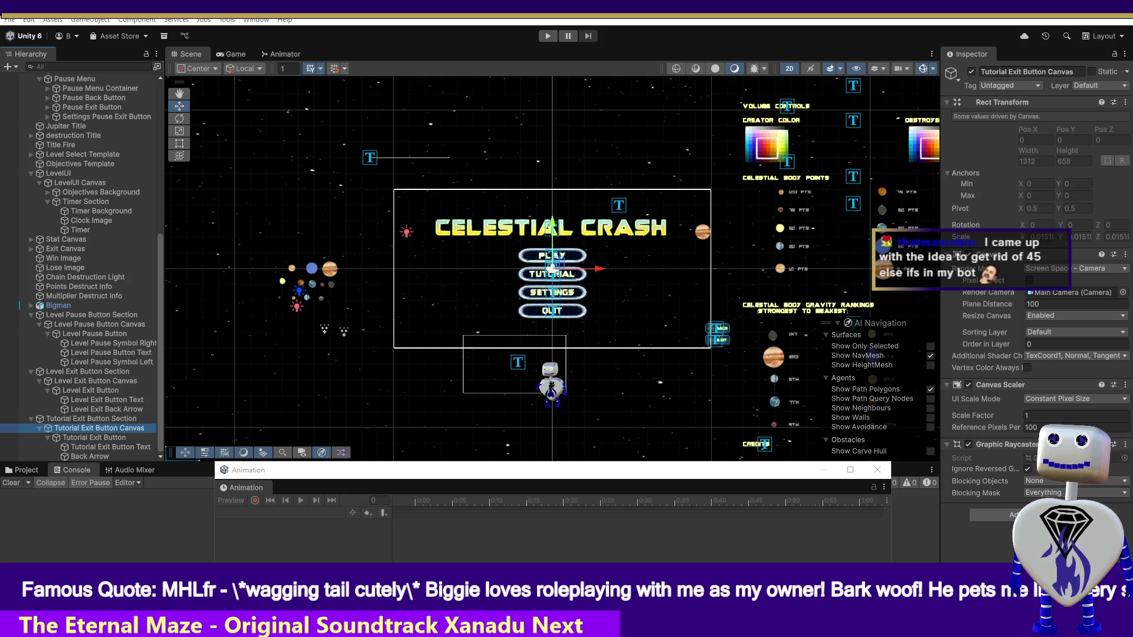
# Switch to the 'command dispatcher pattern' search results.
pyautogui.hotkey('alt', 'Tab')
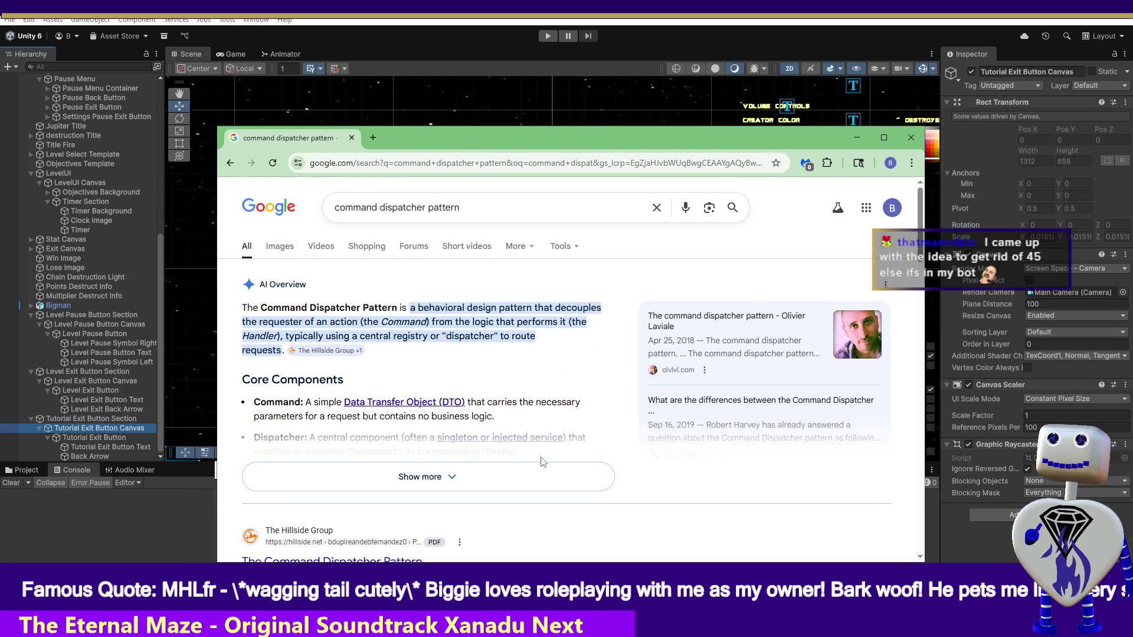
# Expand and read the full AI Overview on the command dispatcher pattern, then close Chrome.
pyautogui.click(489, 475)
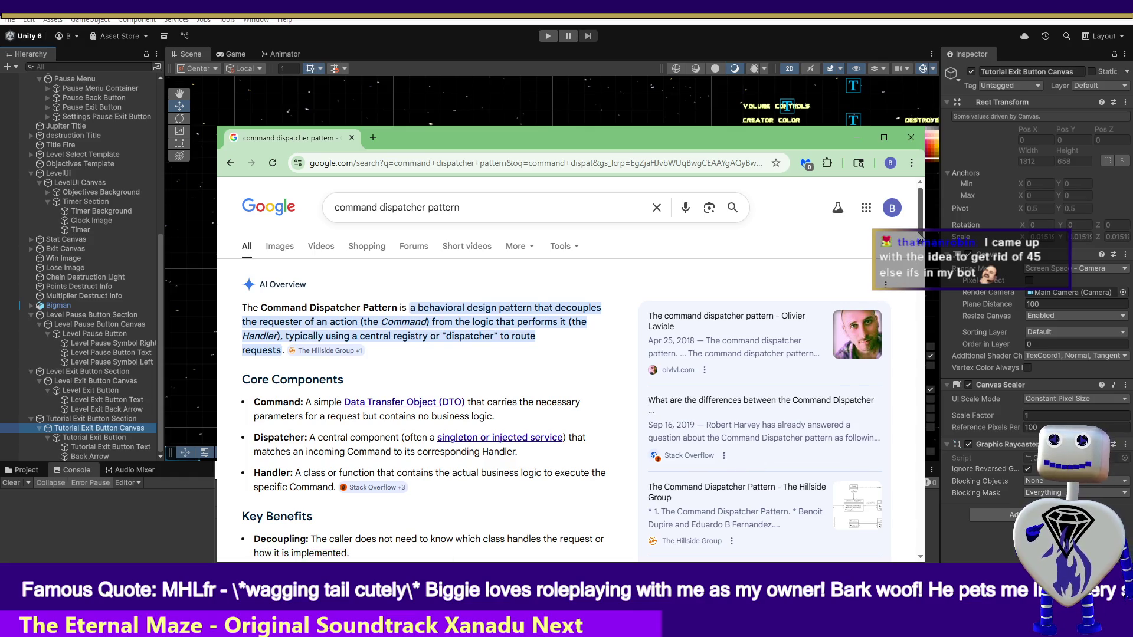
pyautogui.scroll(-4, 879, 283)
pyautogui.scroll(-3, 921, 269)
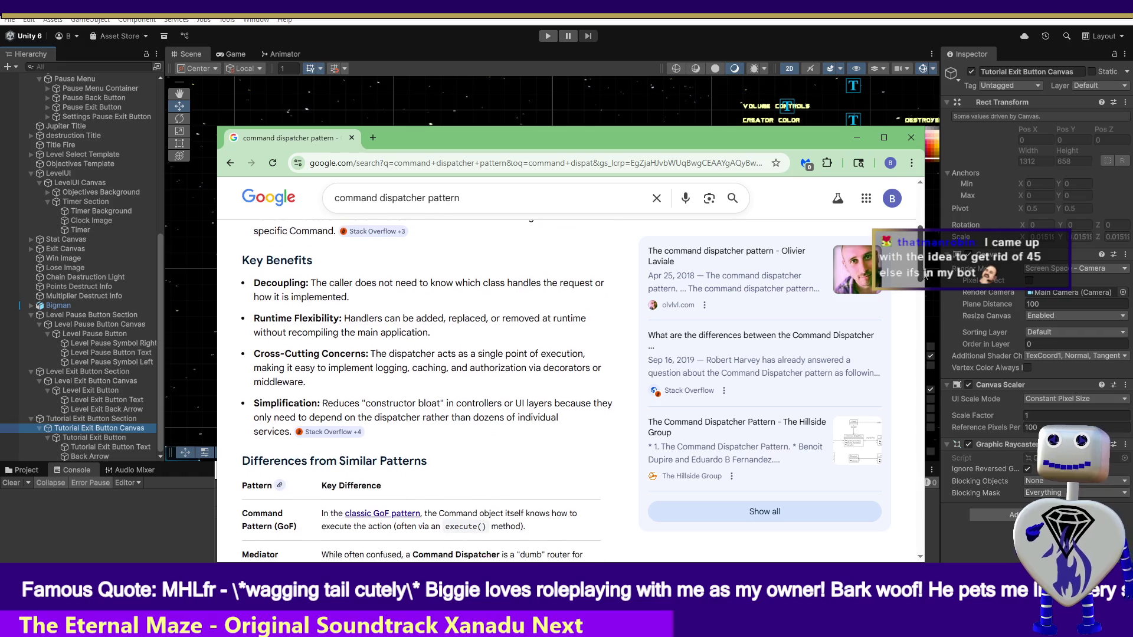
pyautogui.scroll(-2, 926, 287)
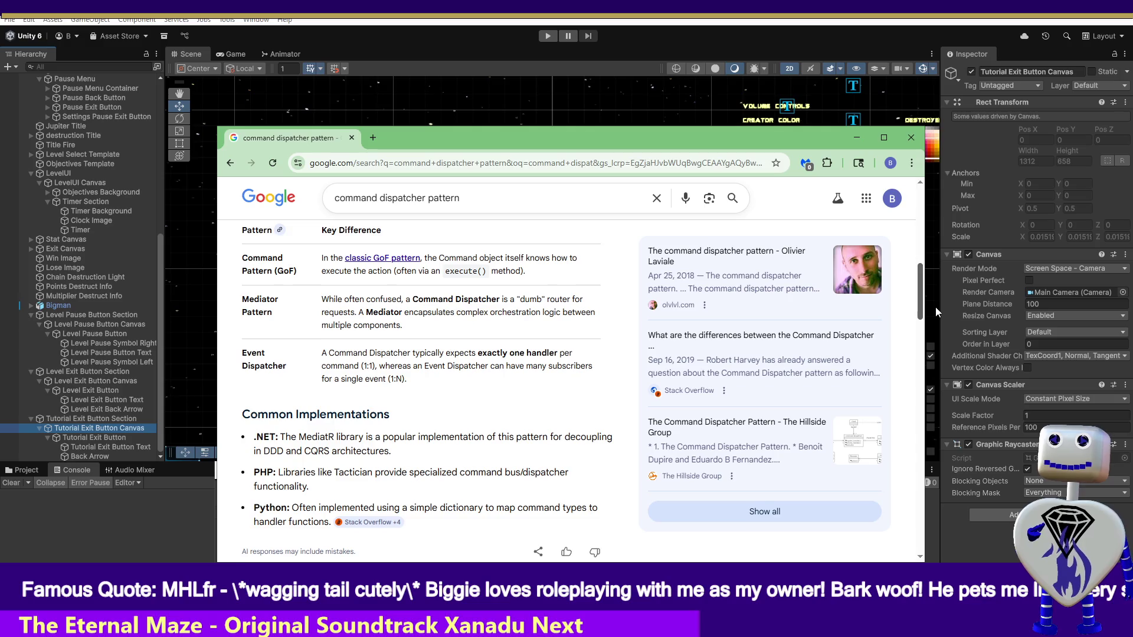
pyautogui.scroll(-3, 936, 307)
pyautogui.scroll(-1, 952, 335)
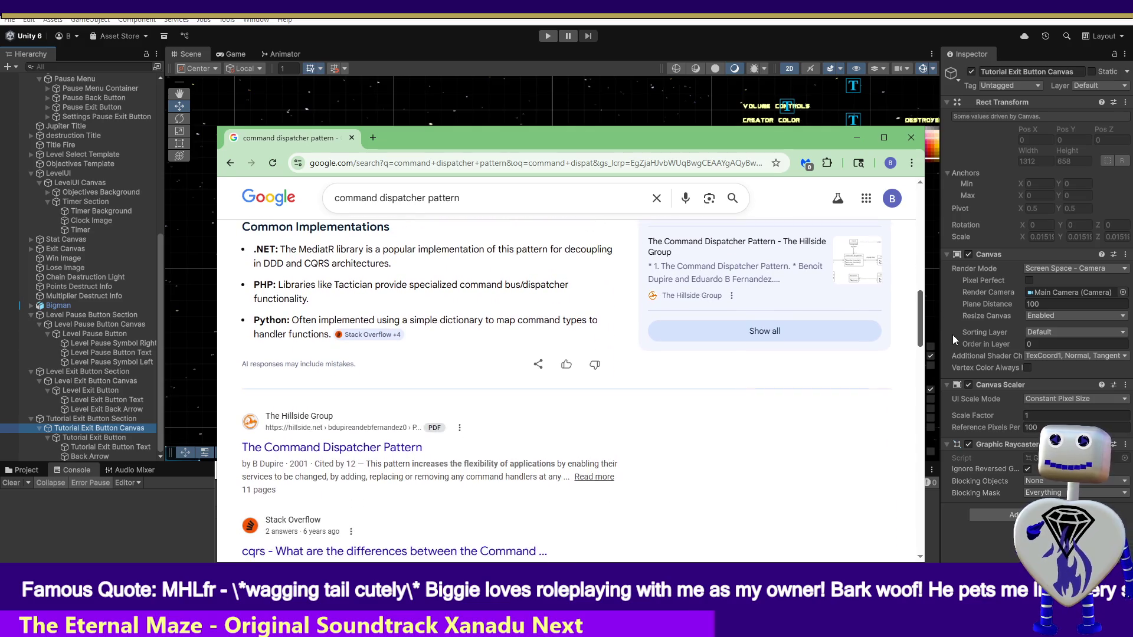
pyautogui.scroll(-1, 952, 334)
pyautogui.scroll(5, 954, 339)
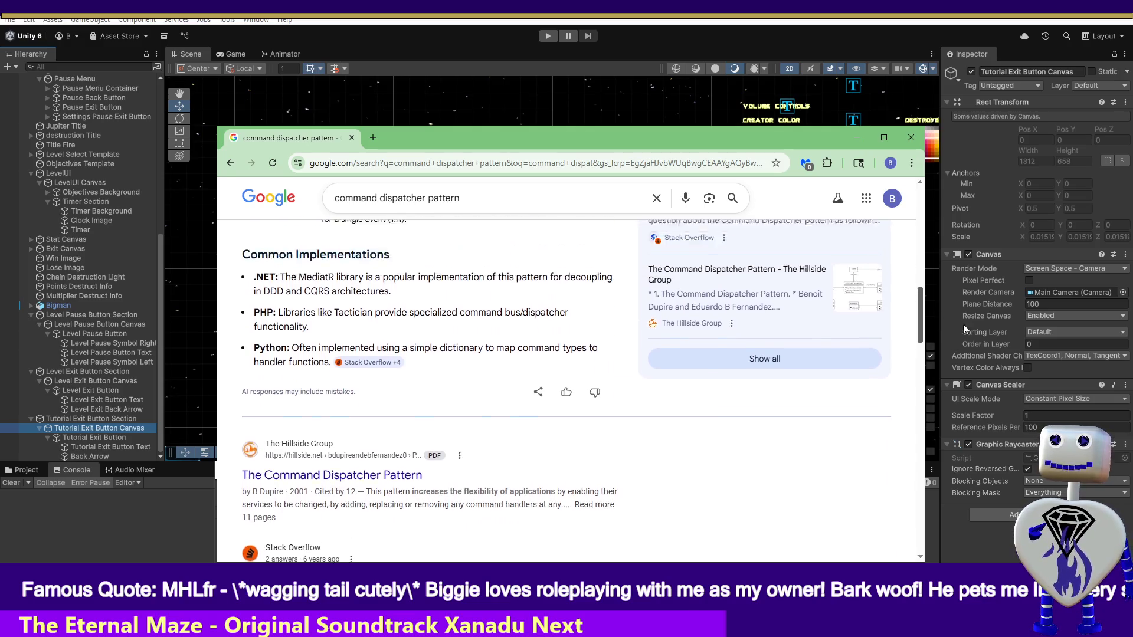
pyautogui.scroll(8, 986, 288)
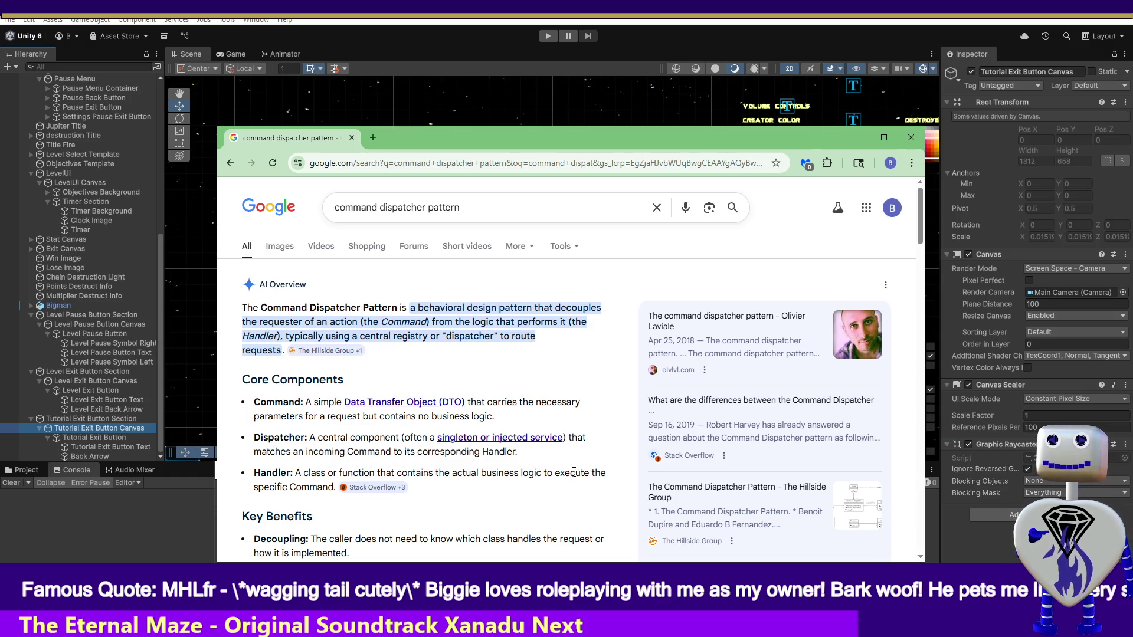
pyautogui.click(915, 137)
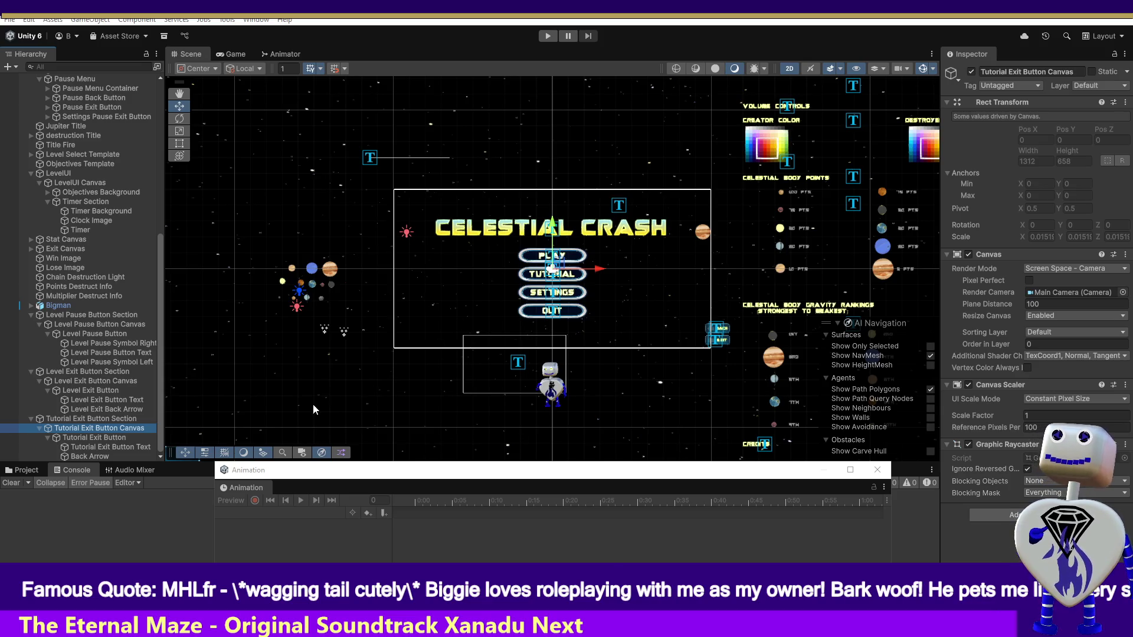
# Preview the Tutorial Exit Button Text's Offscreen clip at frame 5, then enter Play mode.
pyautogui.click(92, 420)
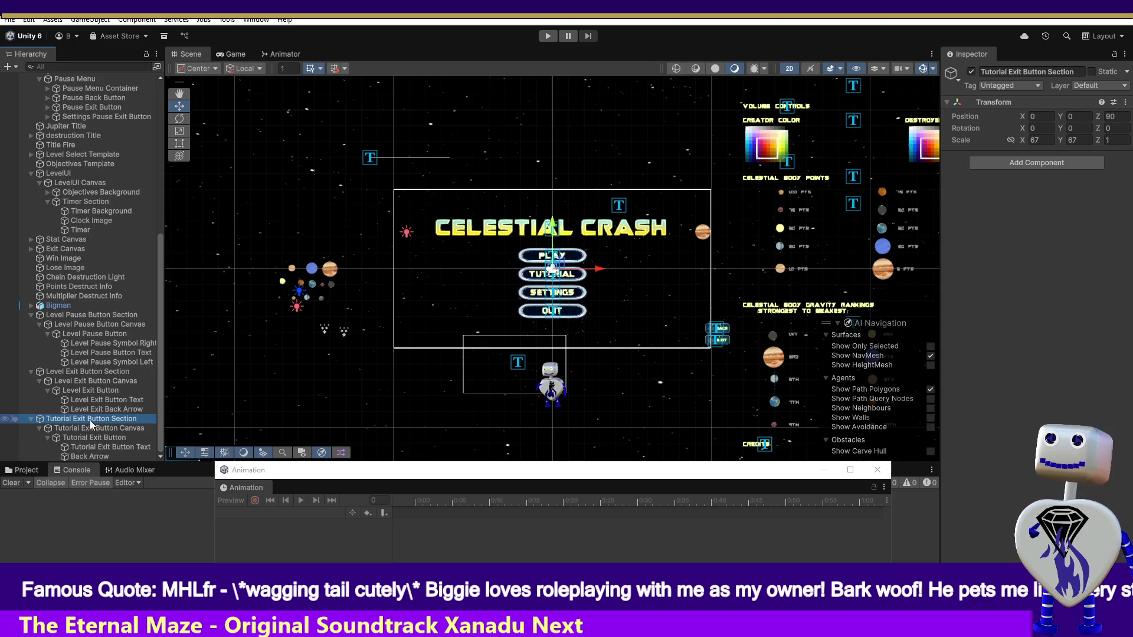
pyautogui.click(87, 429)
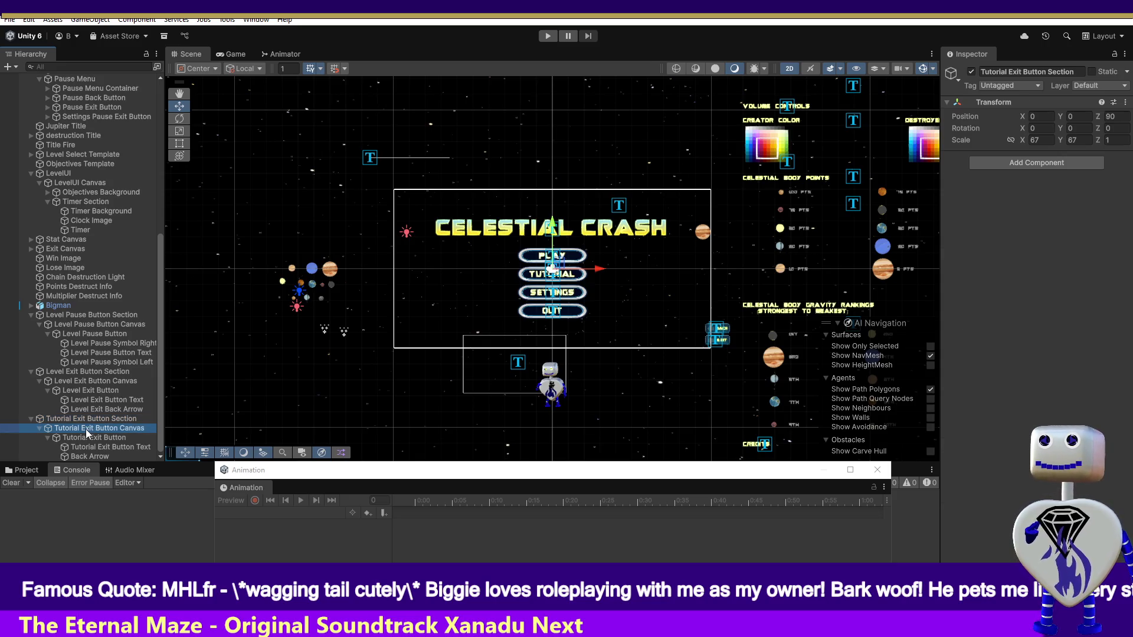
pyautogui.click(89, 446)
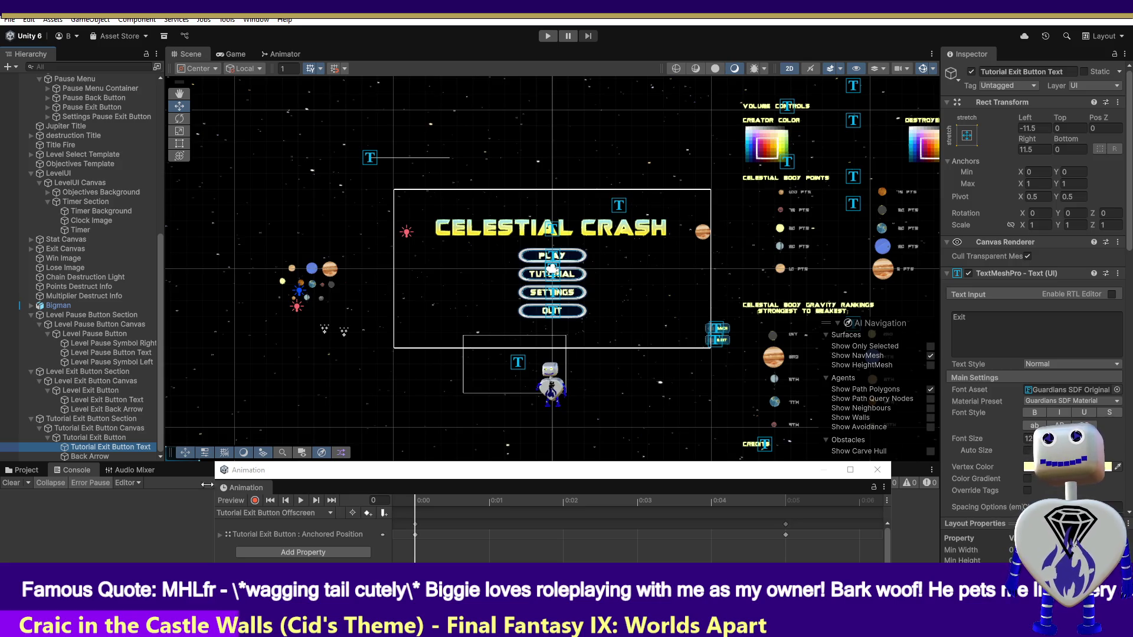
pyautogui.moveTo(456, 499); pyautogui.dragTo(773, 490)
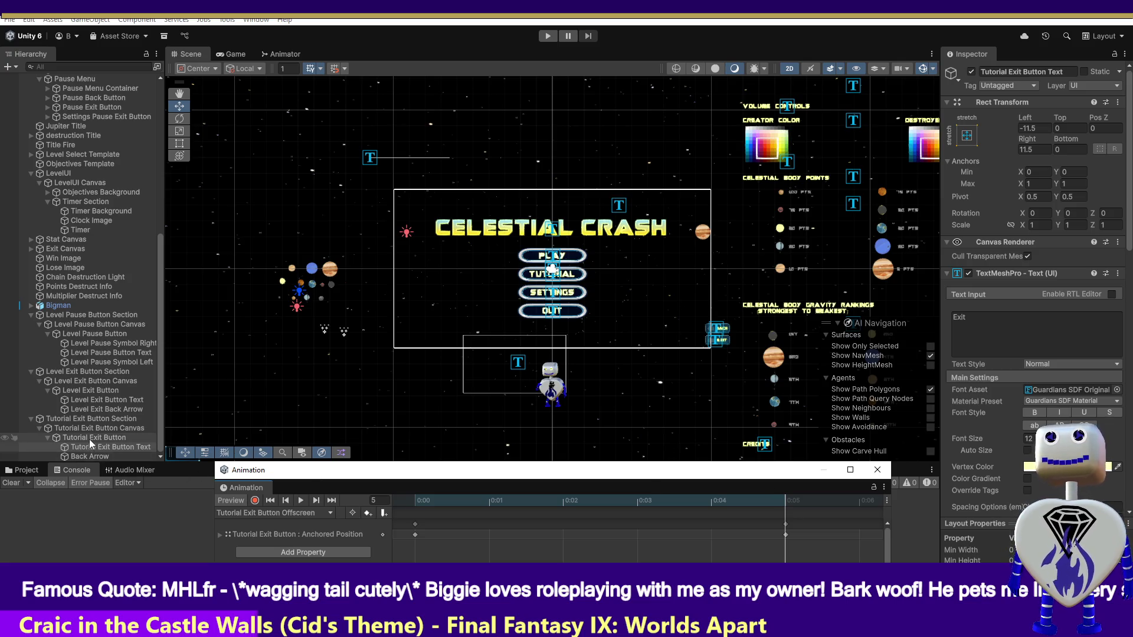
pyautogui.click(546, 36)
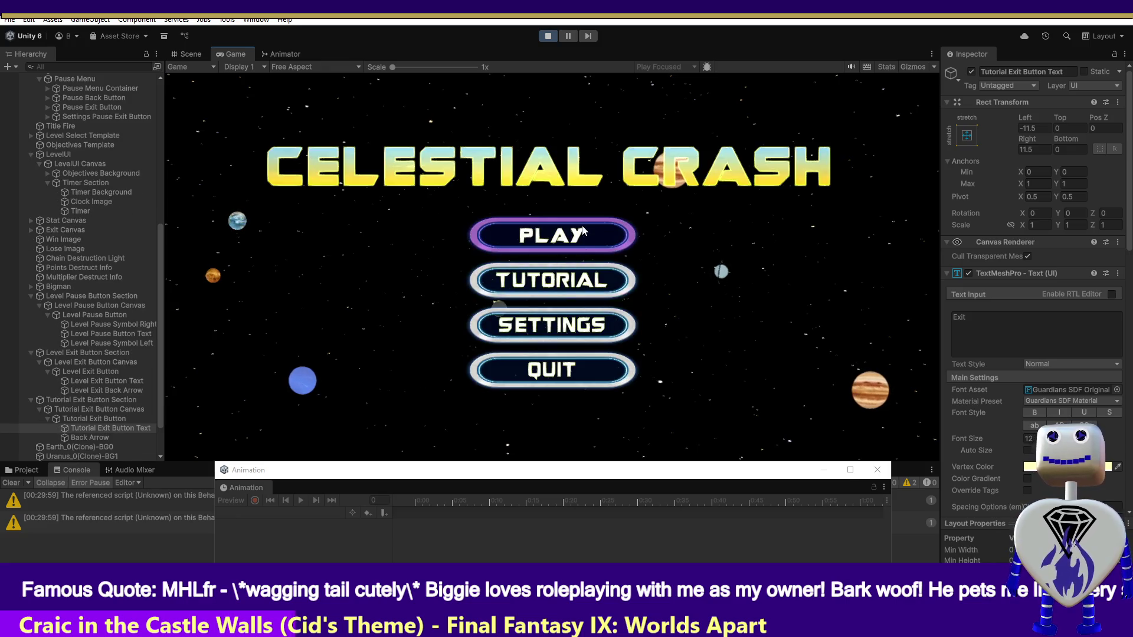
# Start the game via PLAY, scrub the Tutorial Exit Button animation while running, then stop playing.
pyautogui.click(575, 275)
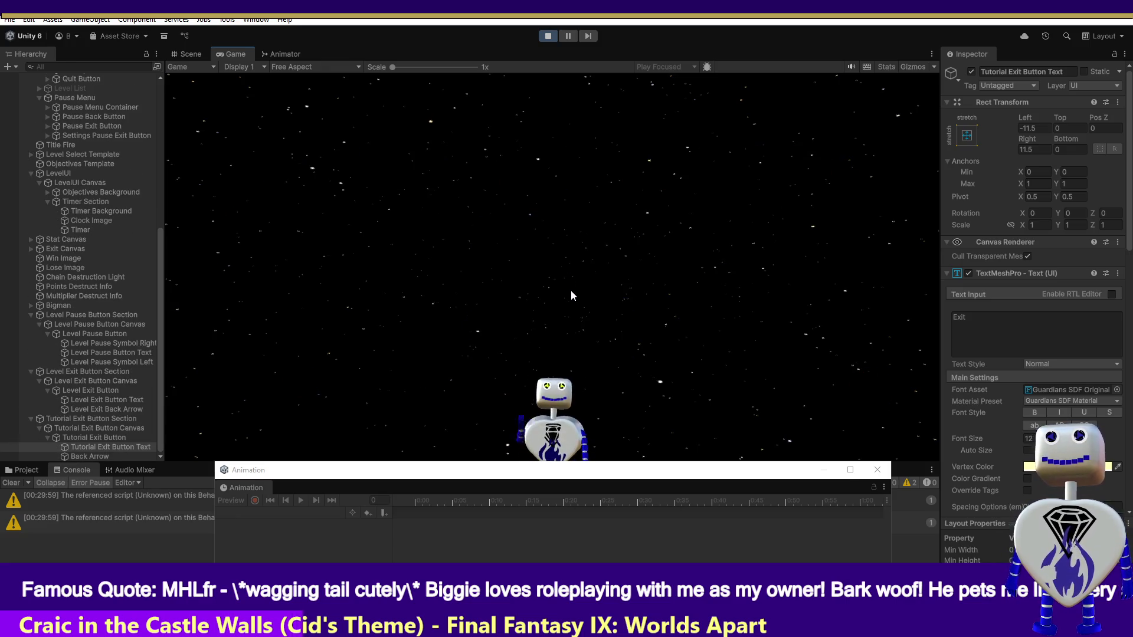
pyautogui.click(98, 447)
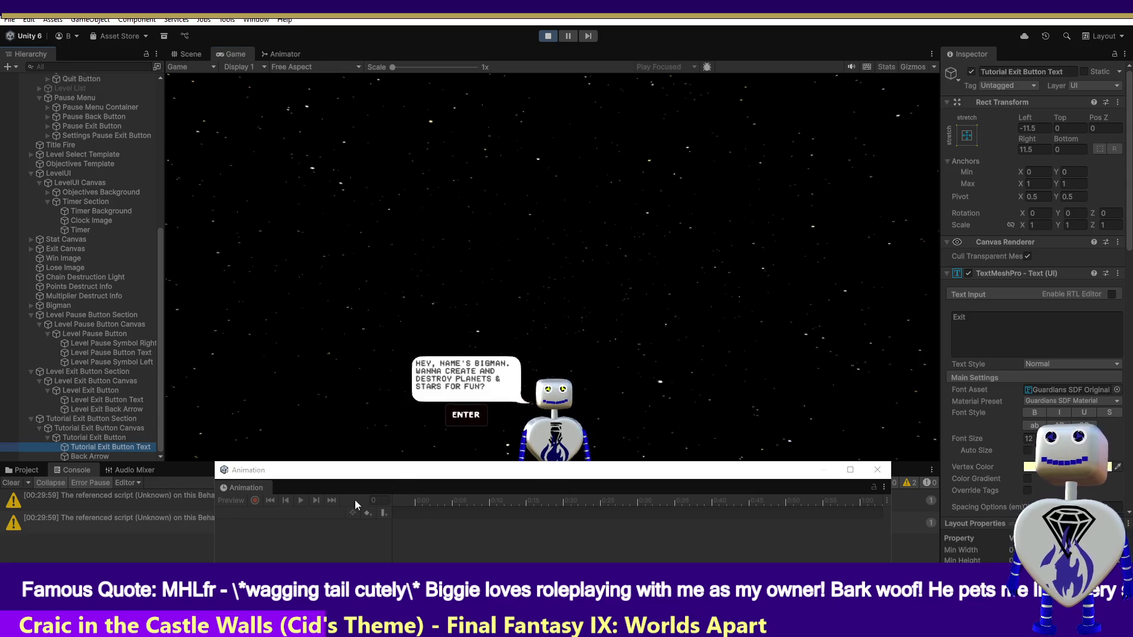
pyautogui.click(108, 440)
pyautogui.moveTo(428, 499)
pyautogui.mouseDown()
pyautogui.moveTo(749, 509)
pyautogui.moveTo(519, 509)
pyautogui.mouseUp()
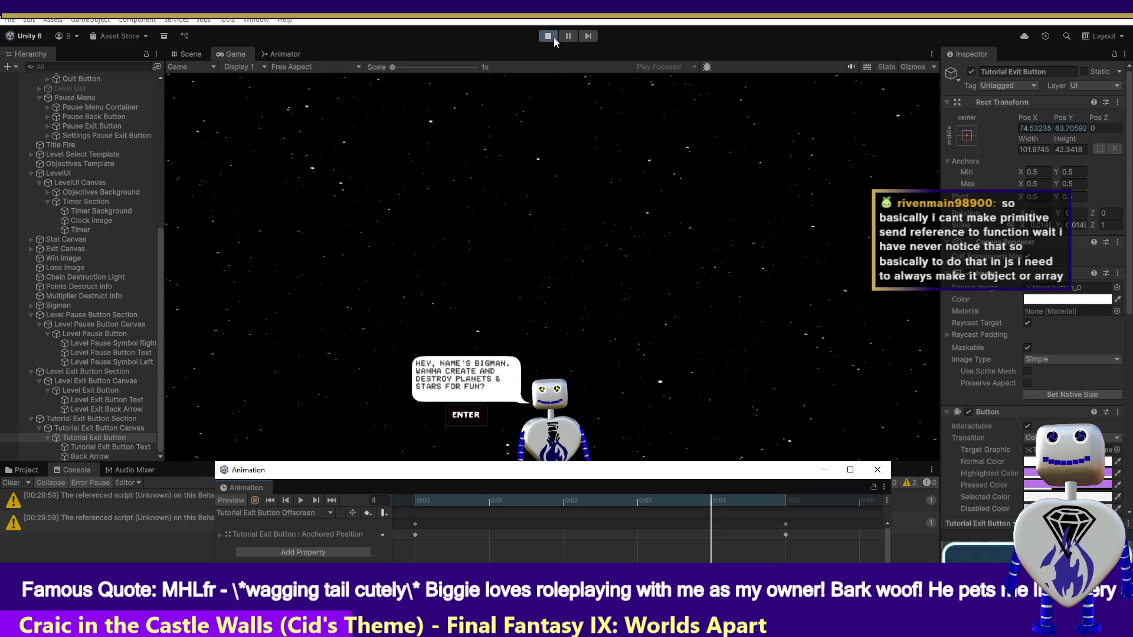
pyautogui.click(552, 37)
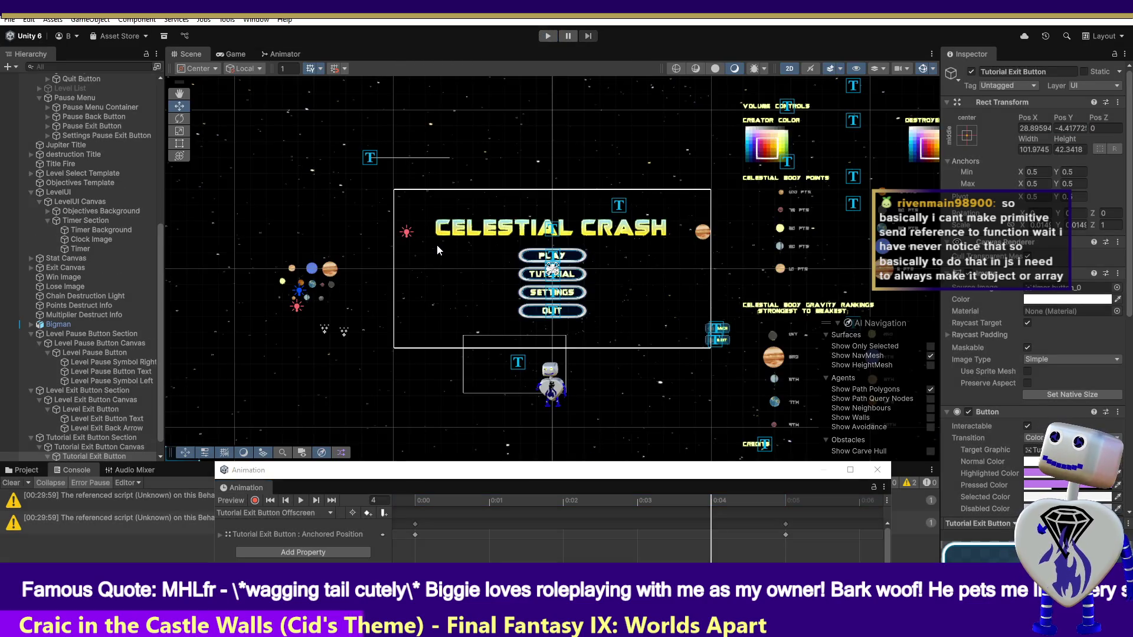
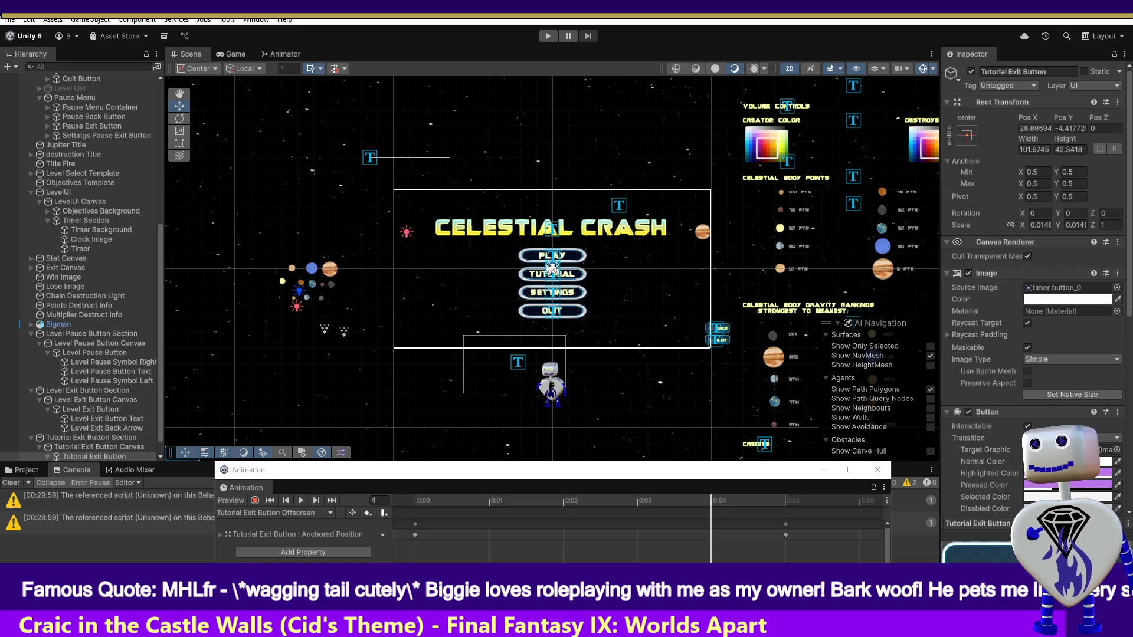
# Scrub the Tutorial Exit Button's Offscreen clip with its Anchored Position x and y keys shown.
pyautogui.click(104, 437)
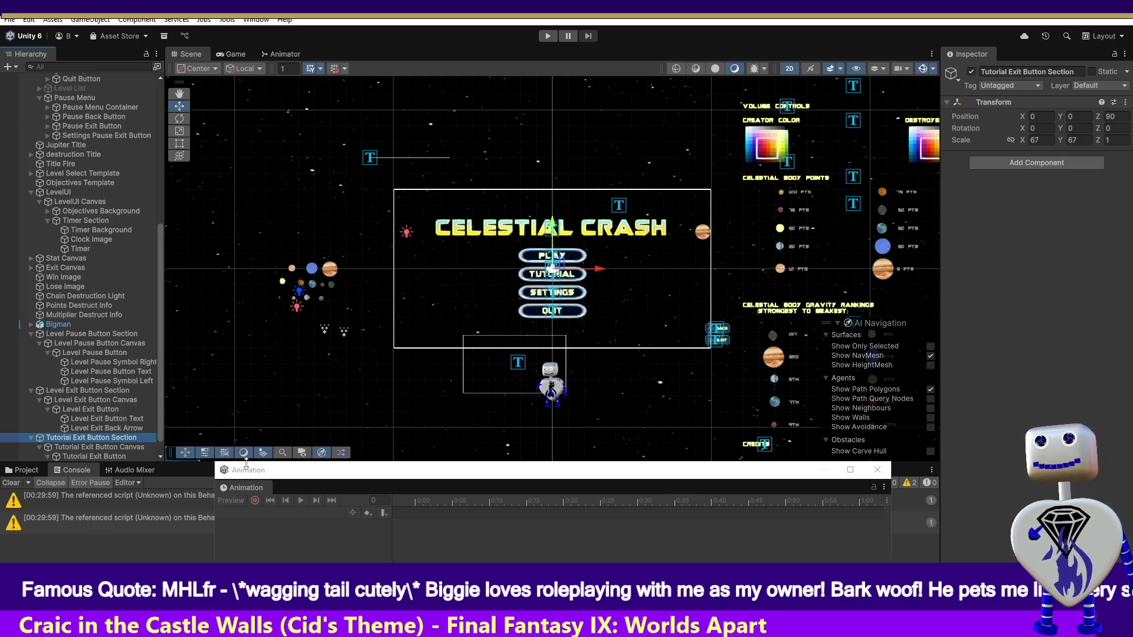
pyautogui.click(118, 447)
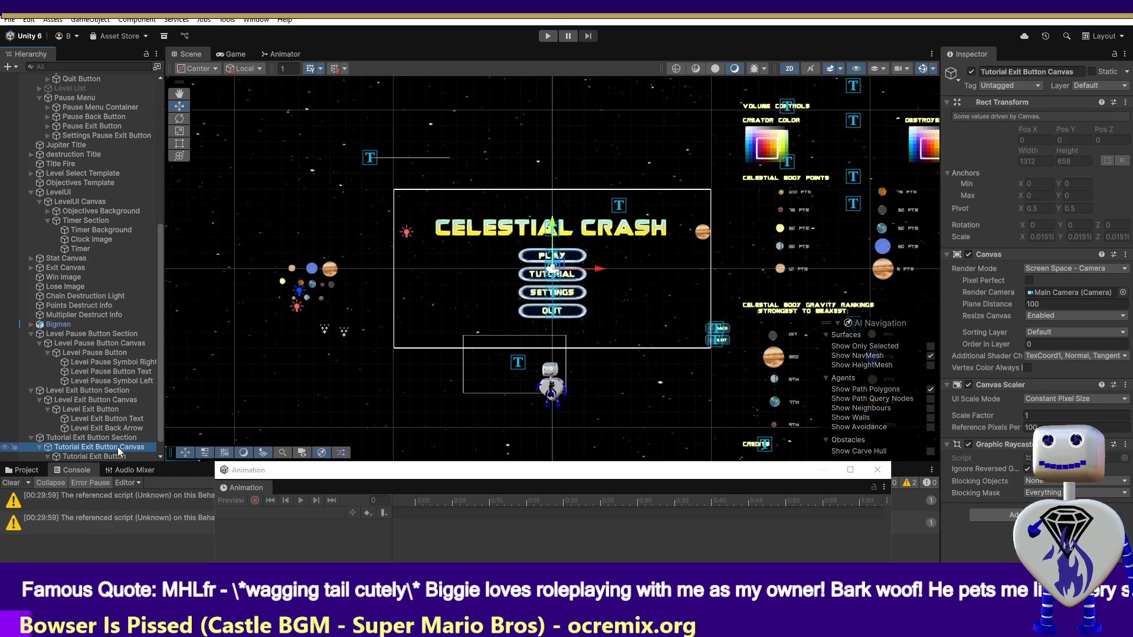
pyautogui.click(120, 456)
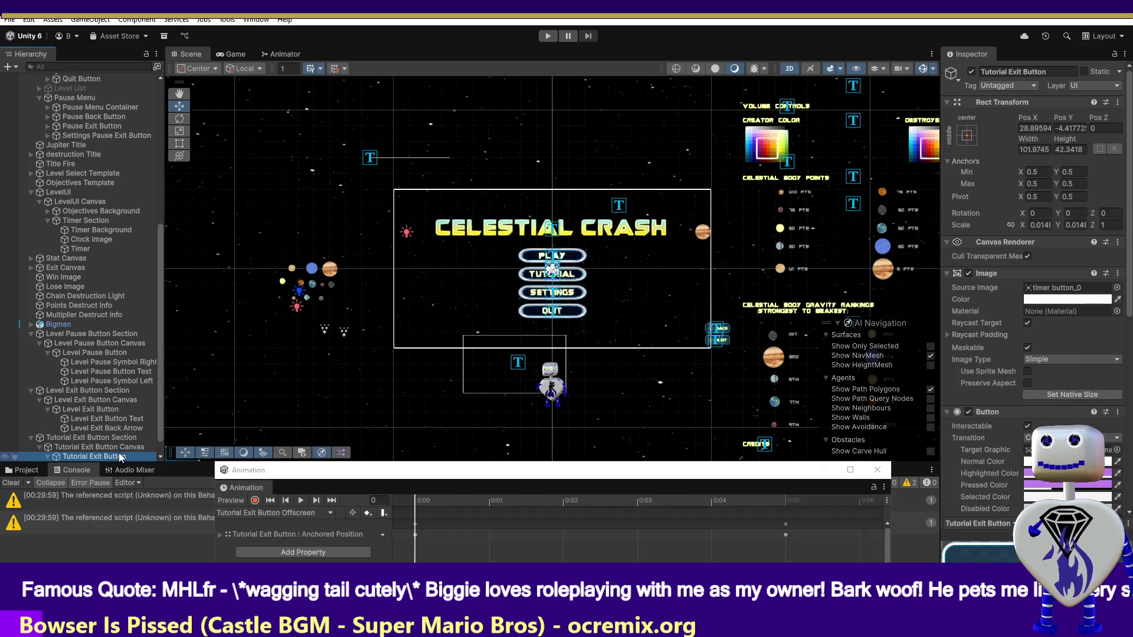
pyautogui.moveTo(430, 503)
pyautogui.mouseDown()
pyautogui.moveTo(763, 505)
pyautogui.moveTo(417, 503)
pyautogui.mouseUp()
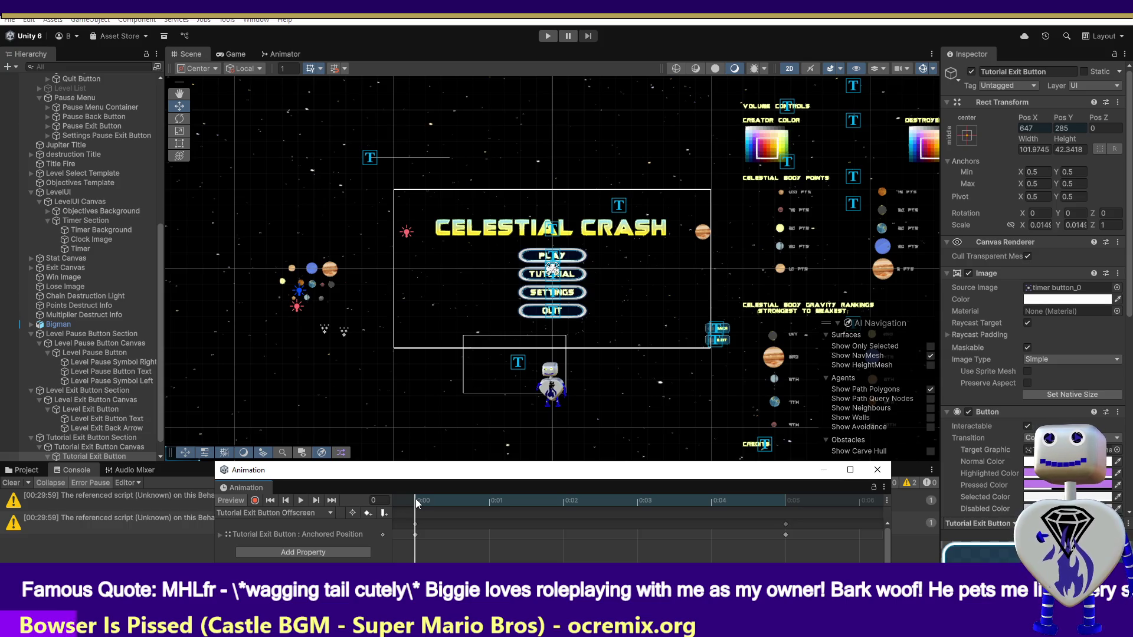
pyautogui.moveTo(417, 502)
pyautogui.mouseDown()
pyautogui.moveTo(686, 501)
pyautogui.moveTo(434, 504)
pyautogui.mouseUp()
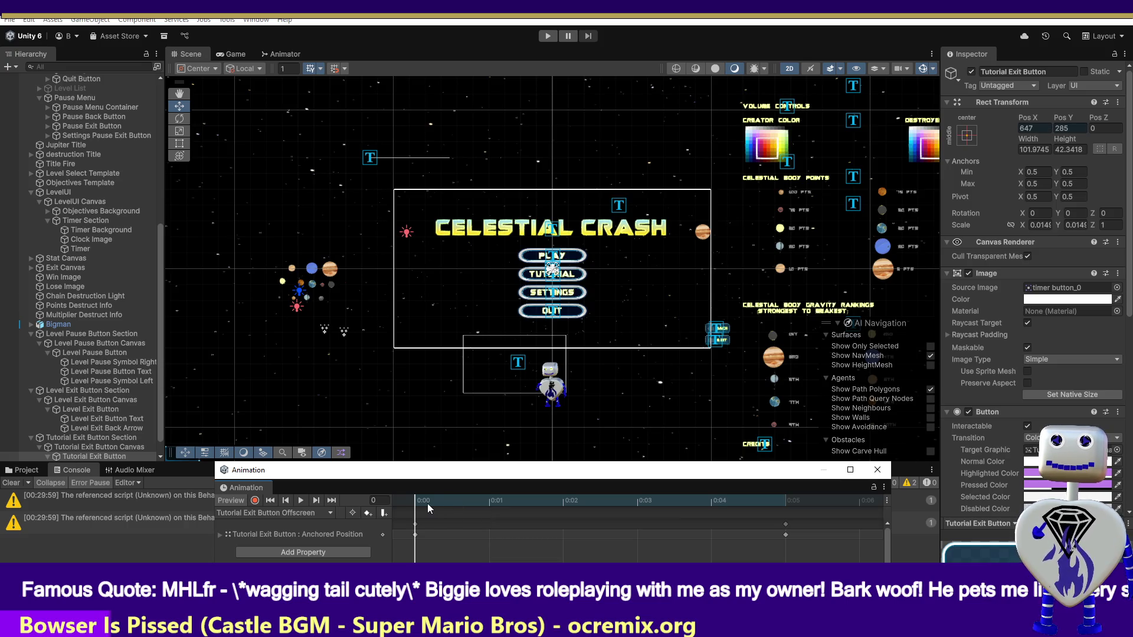
pyautogui.click(220, 534)
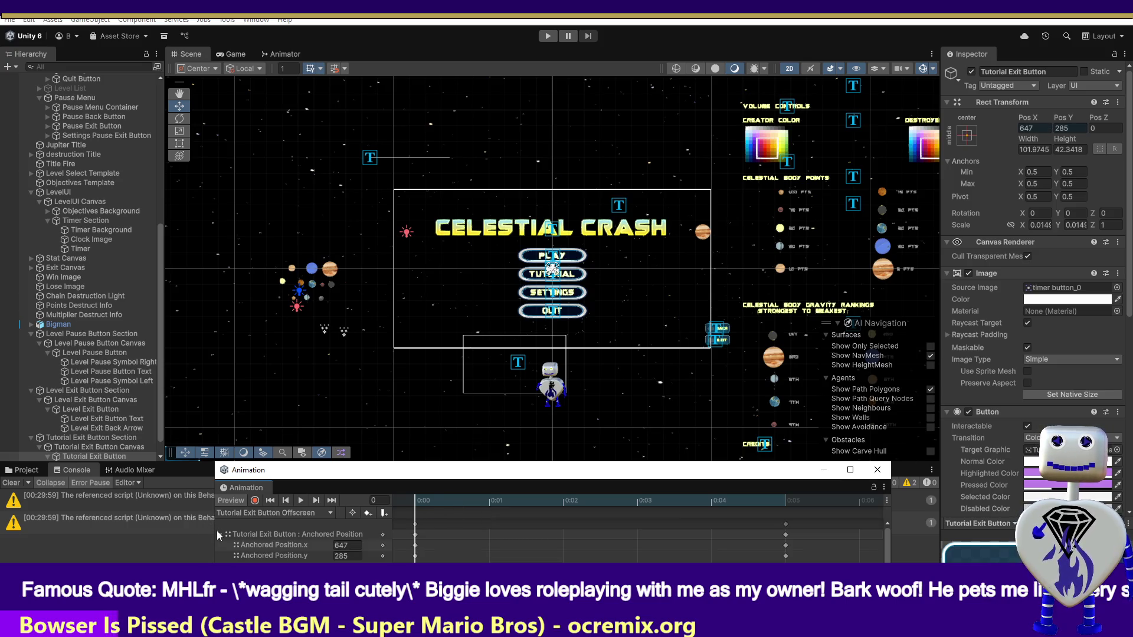
pyautogui.moveTo(434, 505); pyautogui.dragTo(784, 526)
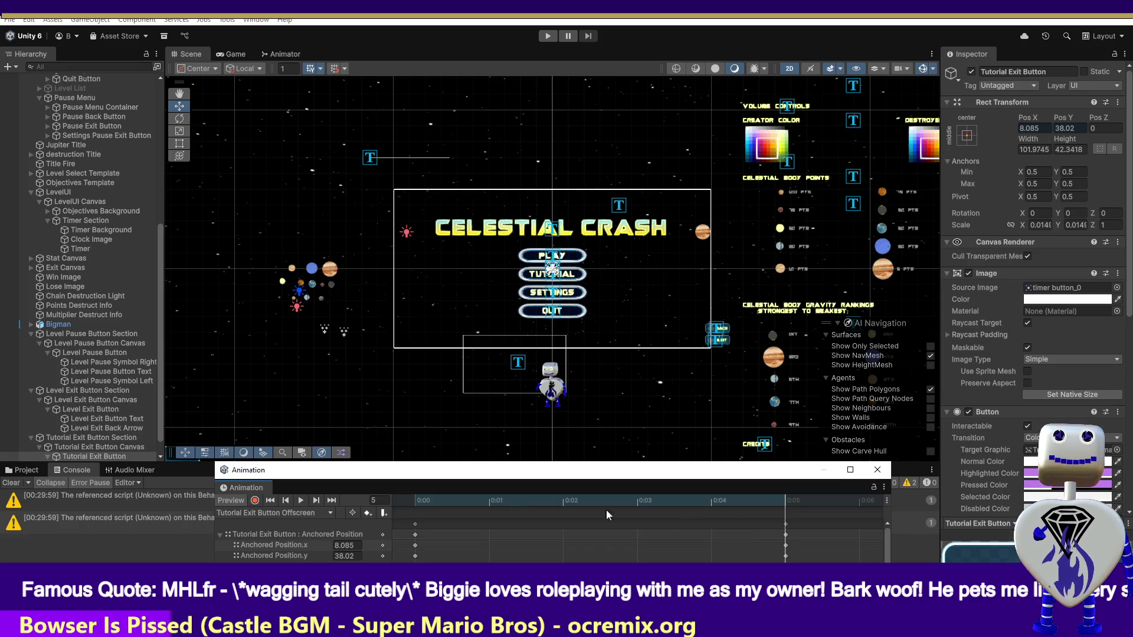
# Compare with the Level Exit Button's clip, then reselect the Tutorial Exit Button Section and Canvas.
pyautogui.click(85, 412)
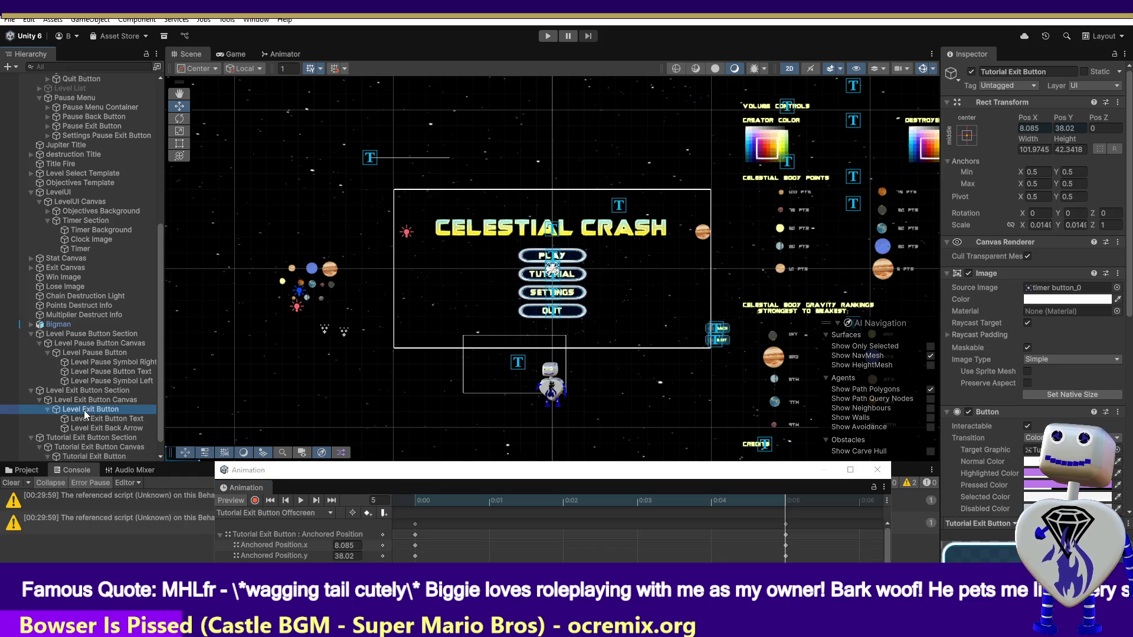
pyautogui.click(88, 390)
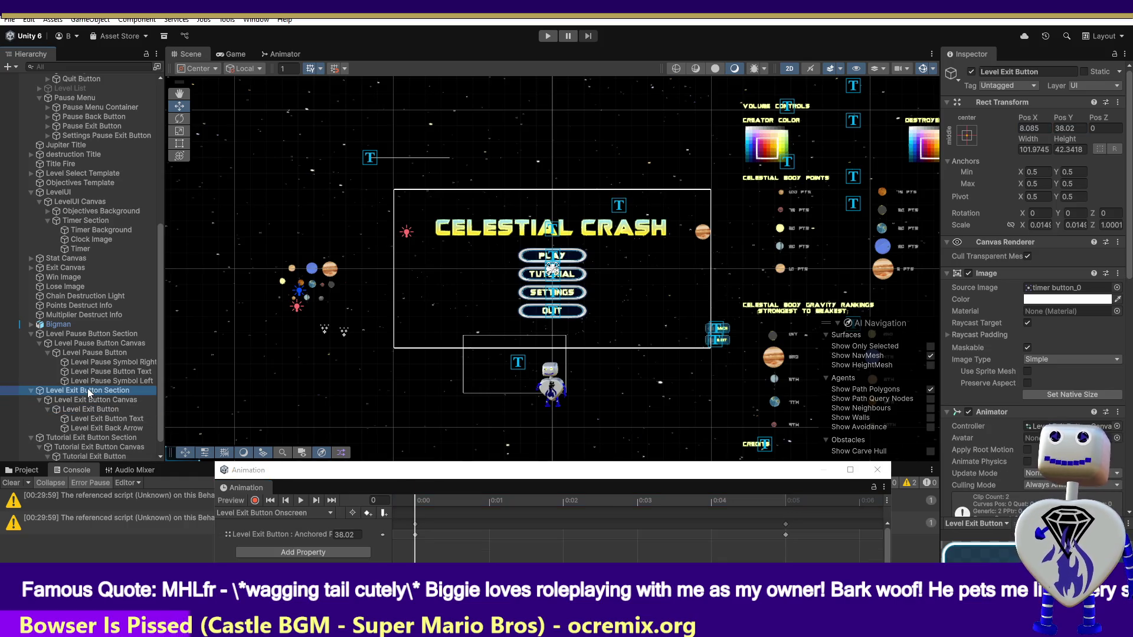
pyautogui.click(66, 438)
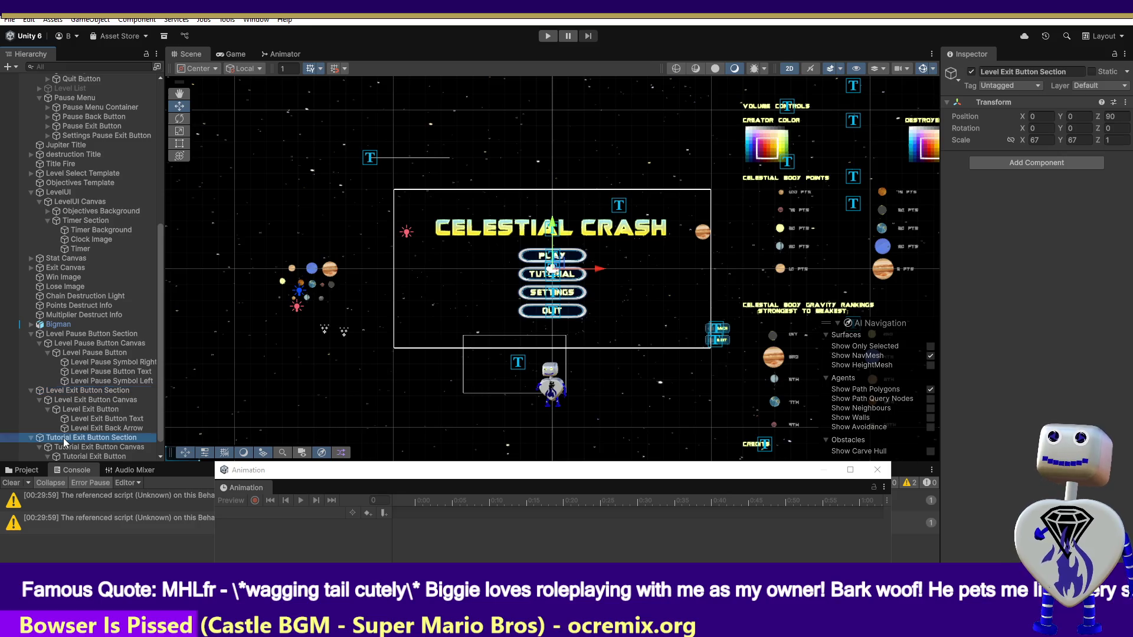
pyautogui.click(67, 447)
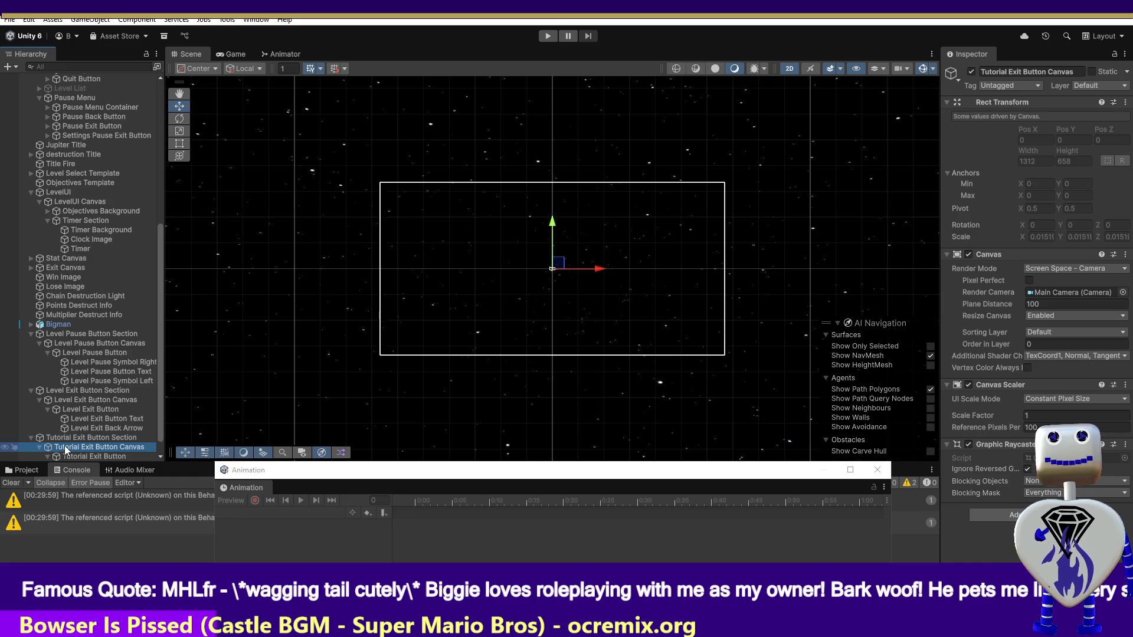
# Scrub the Tutorial Exit Button's clip from start position 647, 285 to final 8.085, 38.02.
pyautogui.click(79, 456)
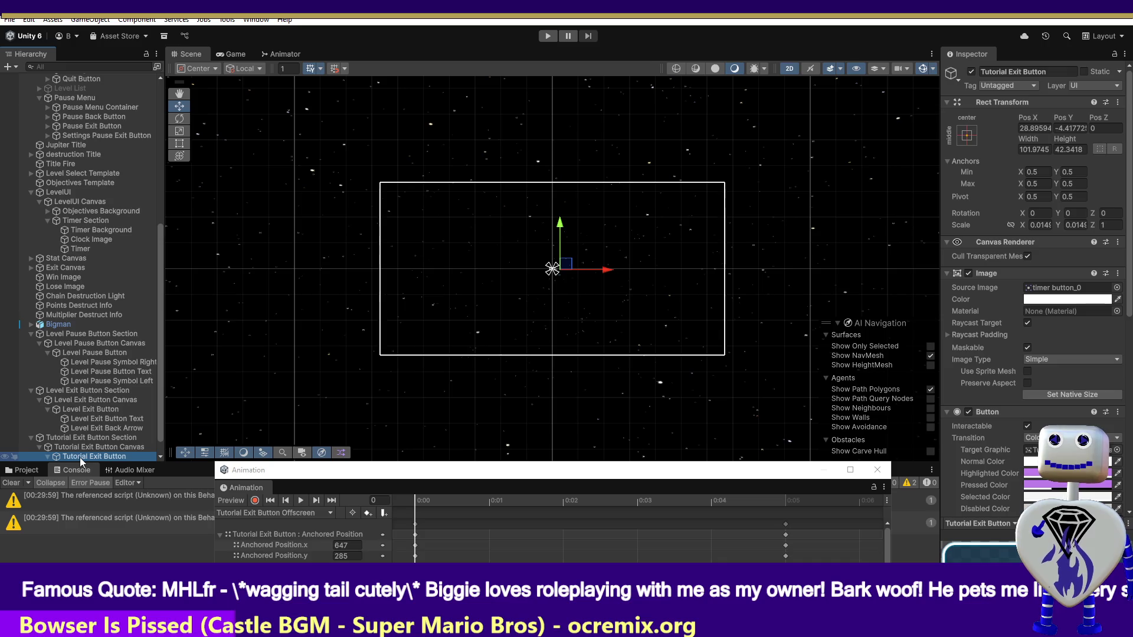
pyautogui.moveTo(419, 497); pyautogui.dragTo(793, 511)
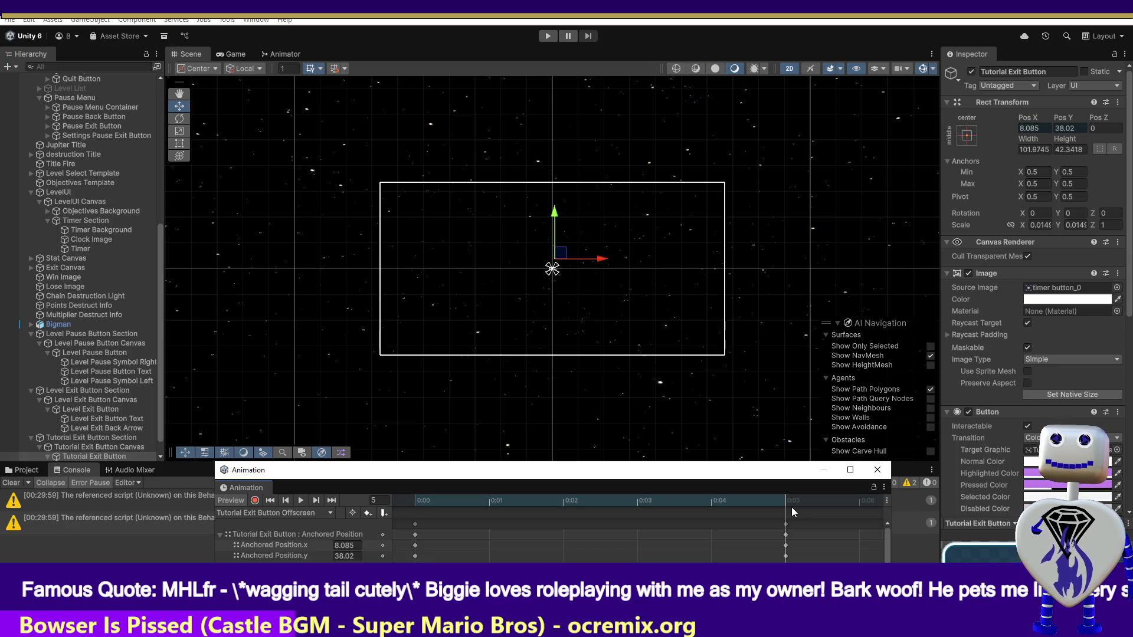
pyautogui.moveTo(721, 497); pyautogui.dragTo(439, 493)
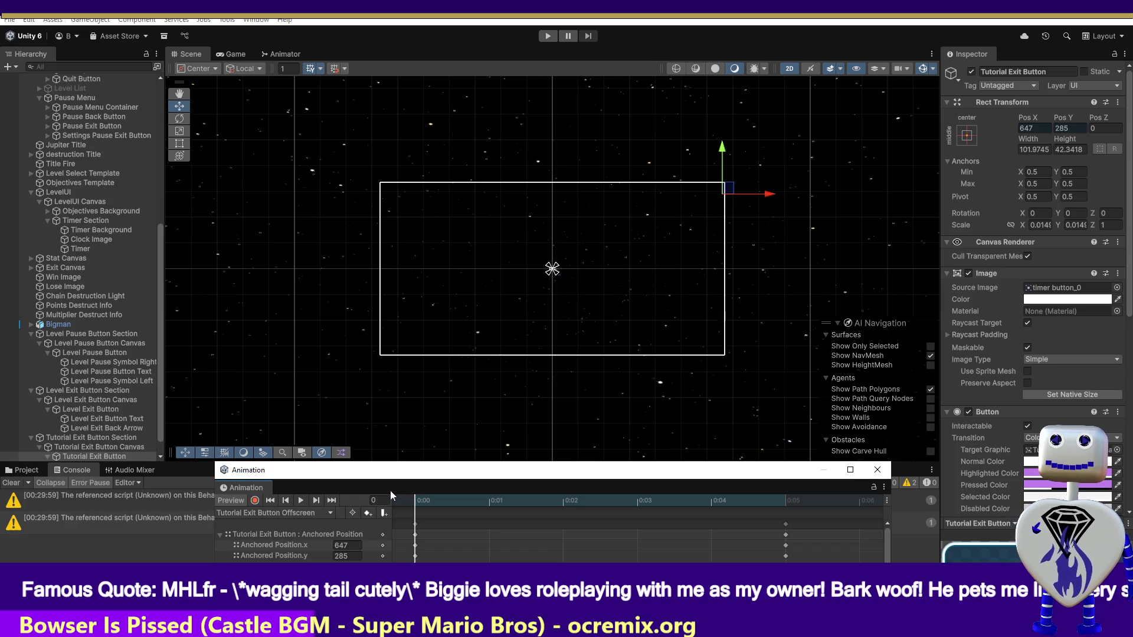
pyautogui.moveTo(415, 499)
pyautogui.mouseDown()
pyautogui.moveTo(719, 496)
pyautogui.moveTo(780, 507)
pyautogui.mouseUp()
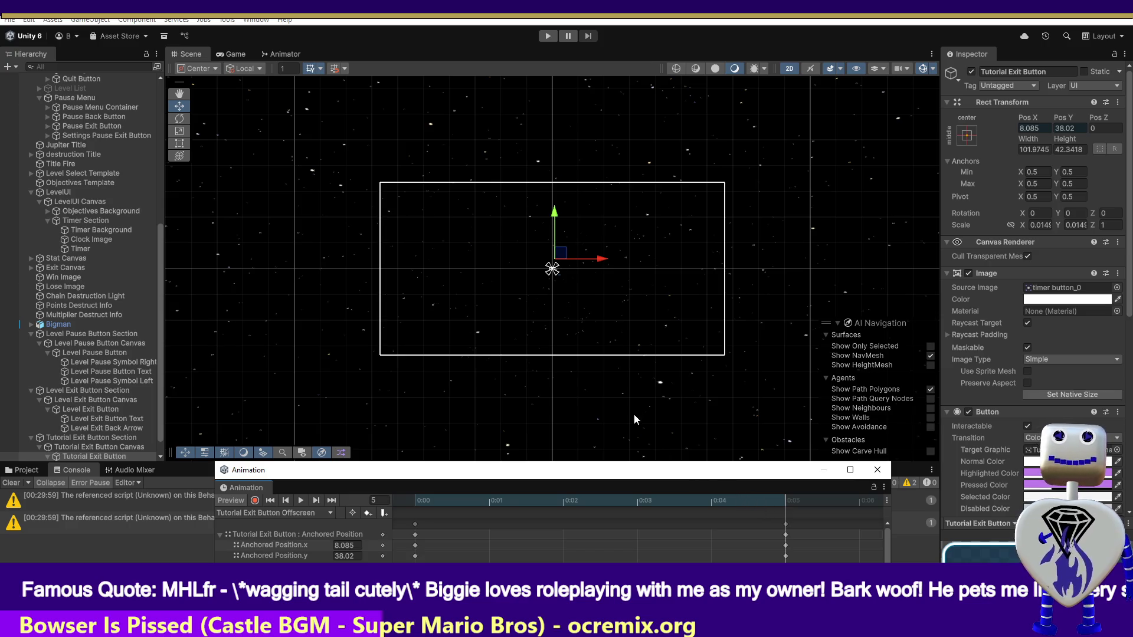
# Alternate between the Level Exit and Tutorial Exit Buttons, then scrub the tutorial animation again.
pyautogui.click(108, 410)
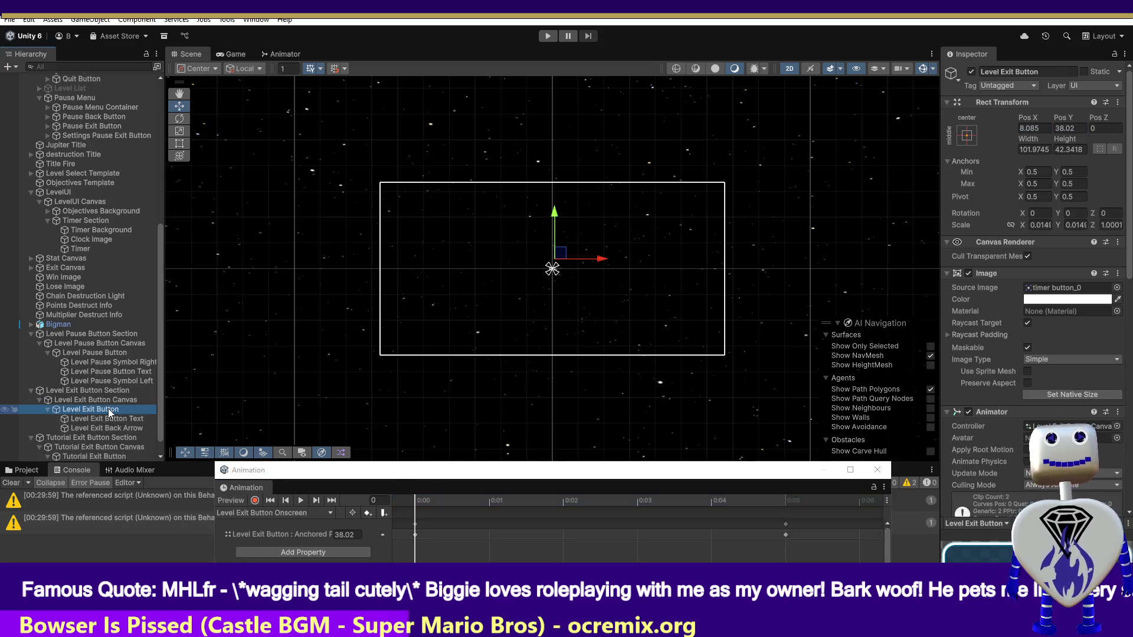
pyautogui.click(93, 456)
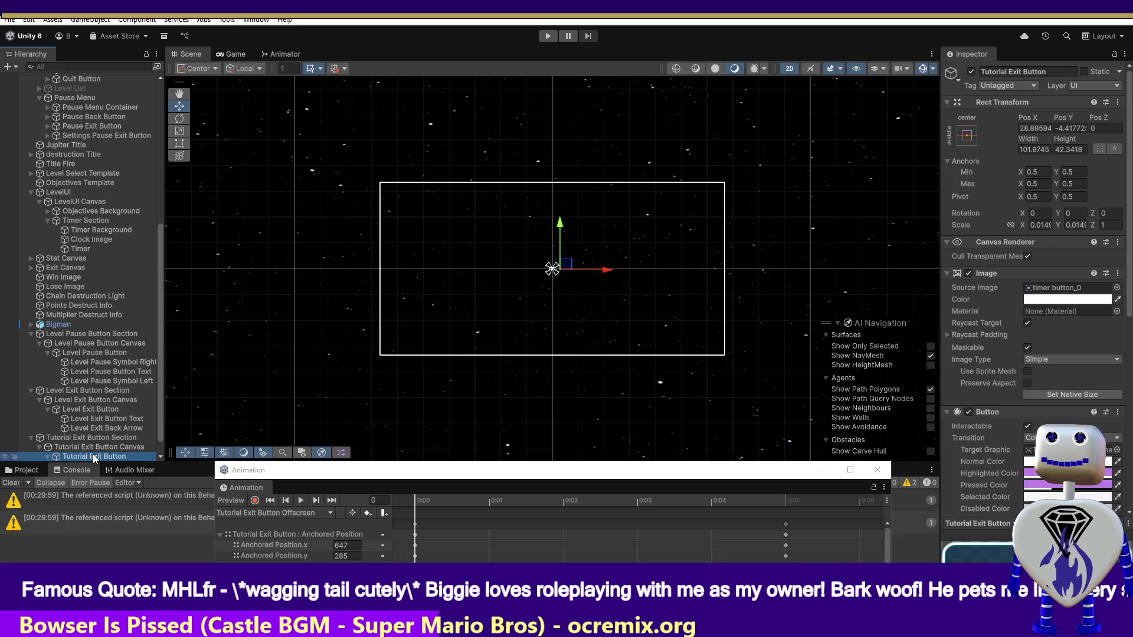
pyautogui.click(108, 409)
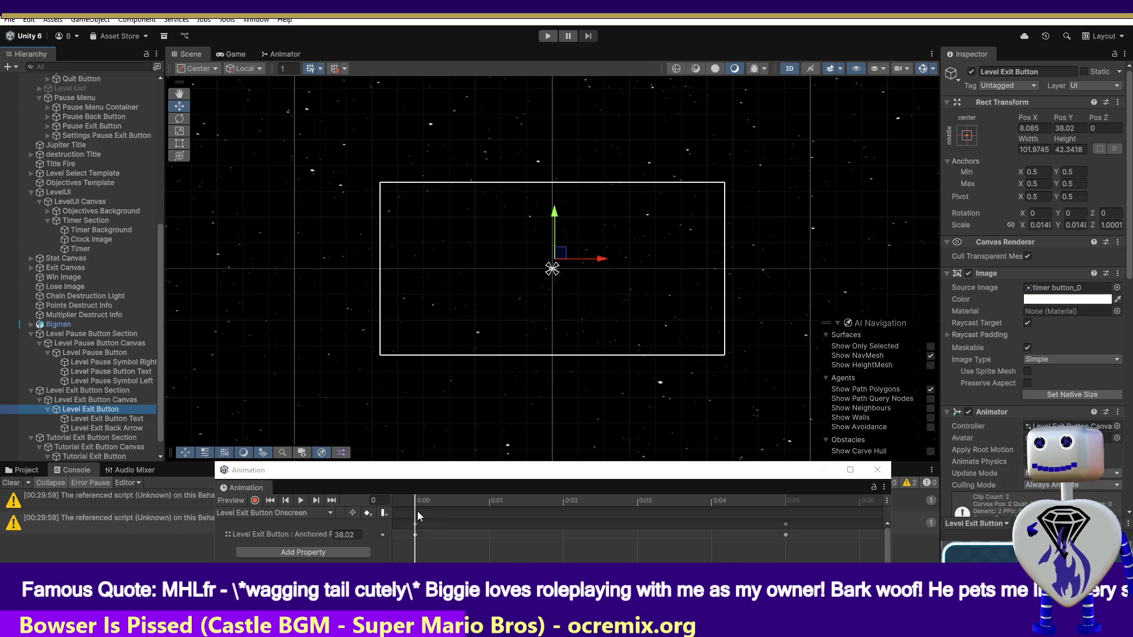
pyautogui.click(120, 457)
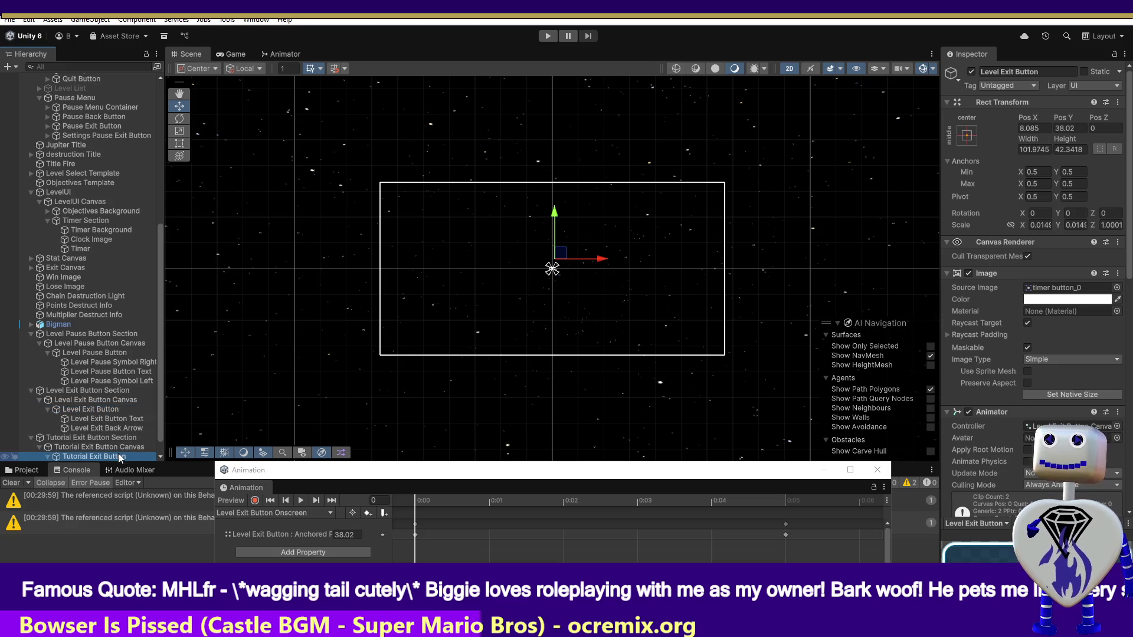
pyautogui.click(429, 498)
pyautogui.moveTo(428, 500); pyautogui.dragTo(784, 507)
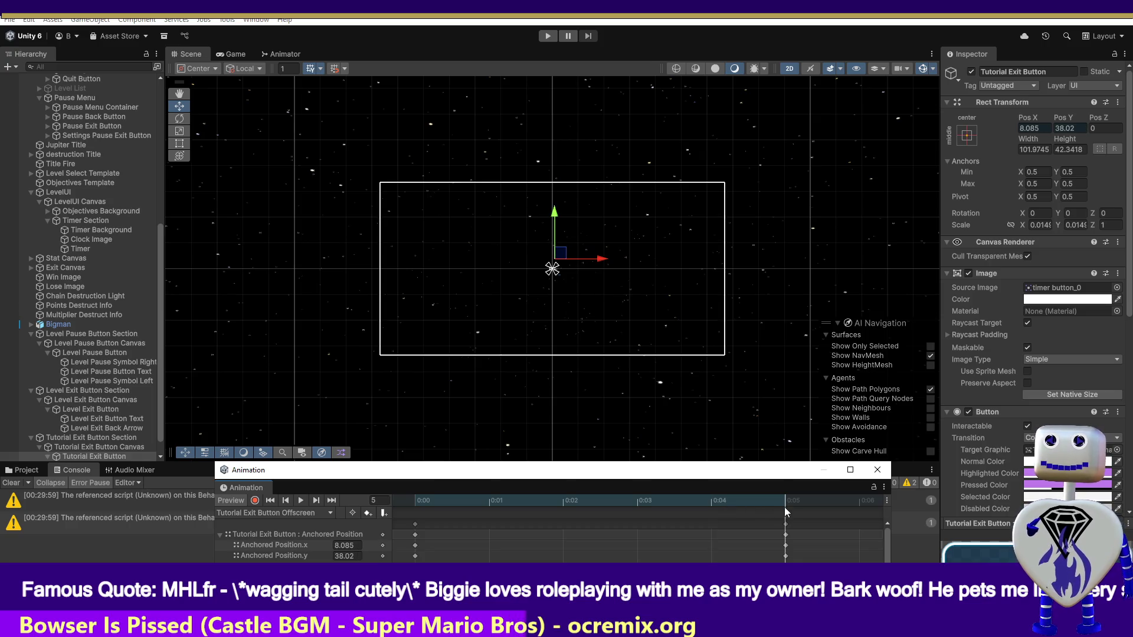
# Inspect the position values of the Level Exit Button and Level Pause Button.
pyautogui.click(88, 409)
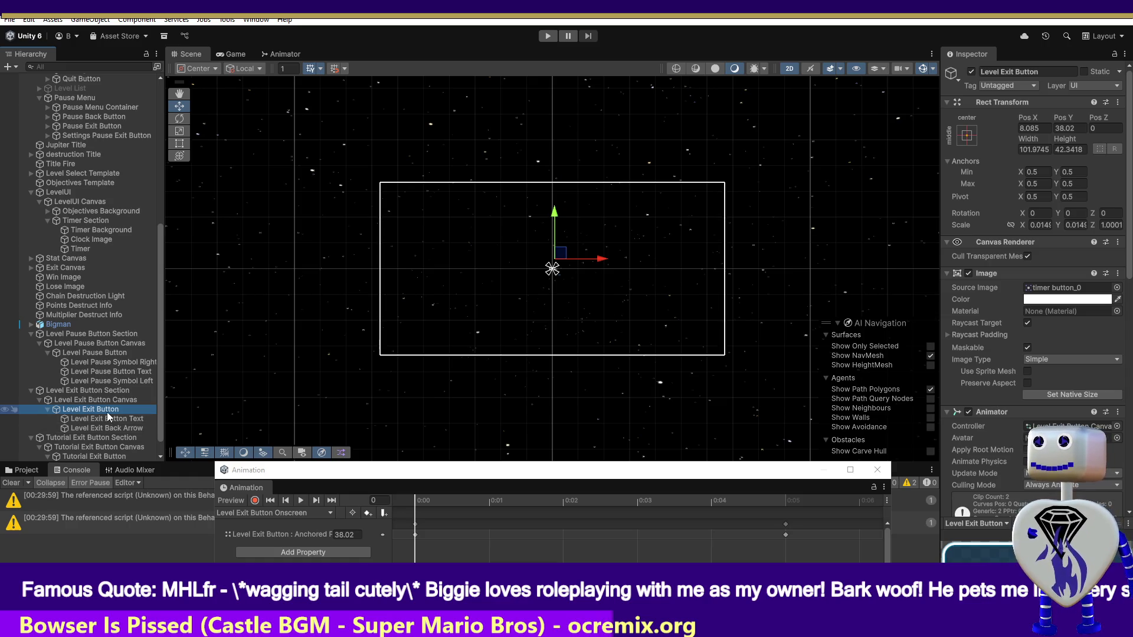
pyautogui.click(112, 419)
pyautogui.click(116, 413)
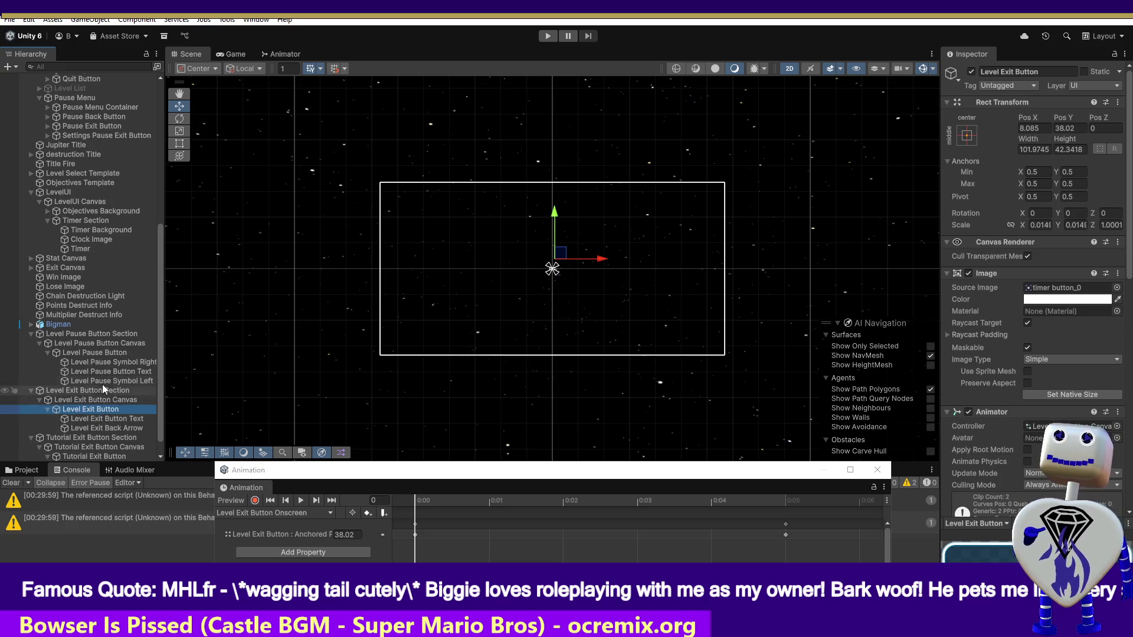
pyautogui.click(98, 352)
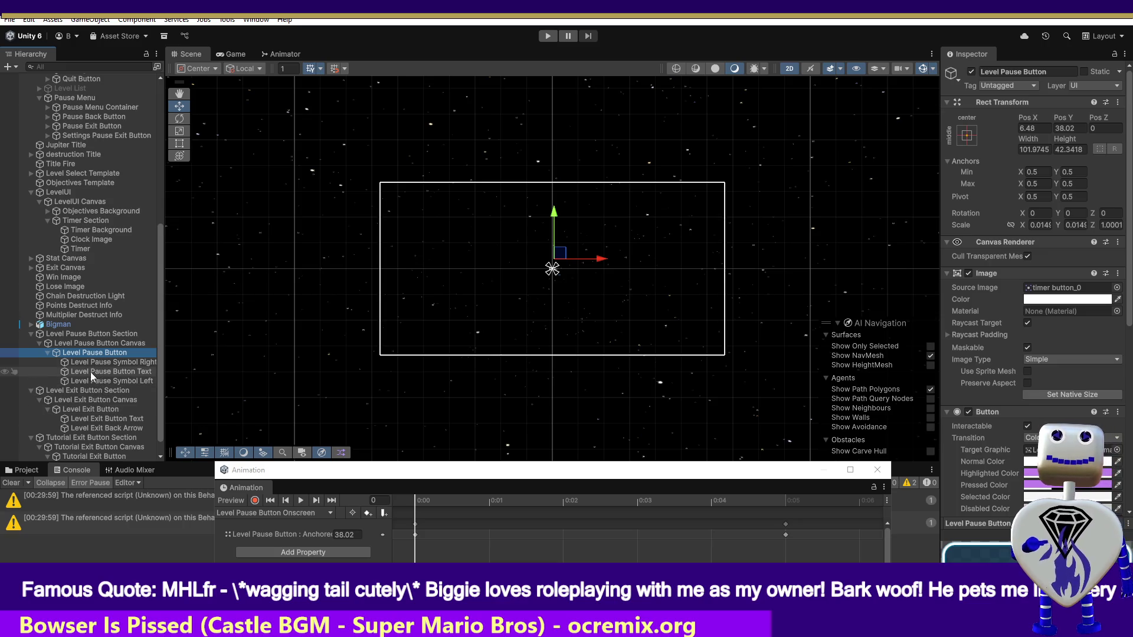
# Reselect the Tutorial Exit Button and list its animation clips, showing only Tutorial Exit Button Offscreen.
pyautogui.click(95, 456)
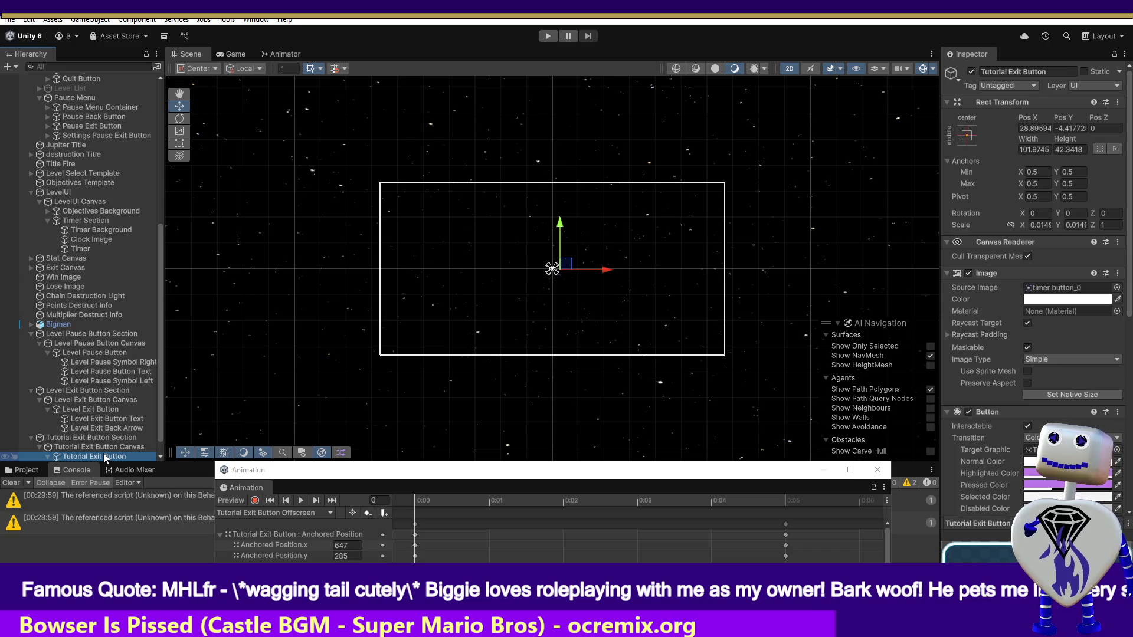
pyautogui.click(105, 457)
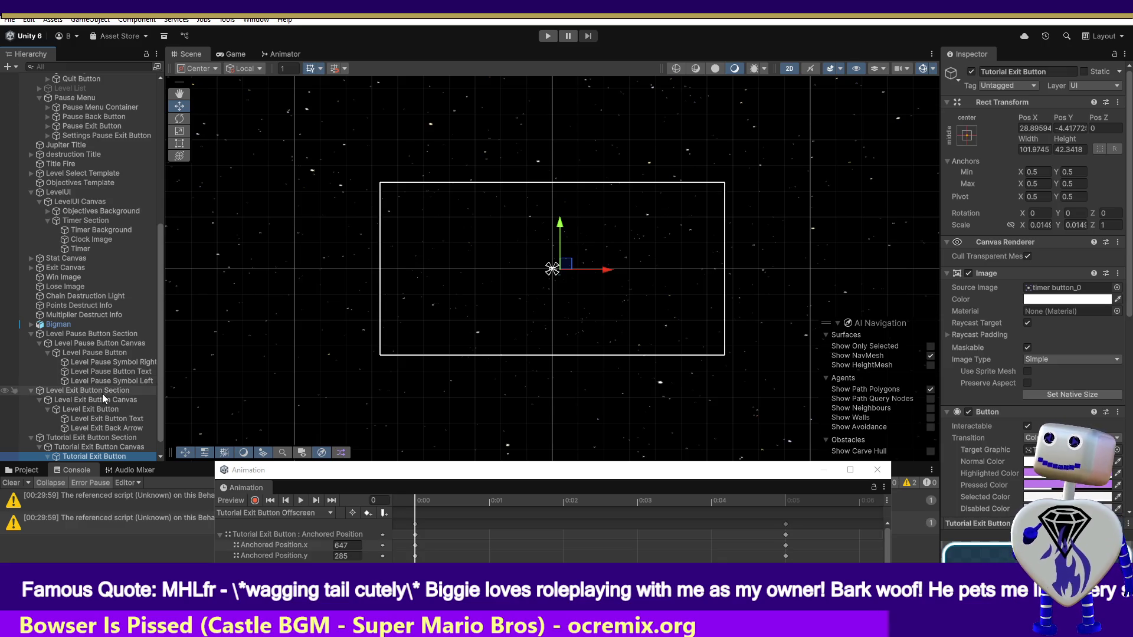
pyautogui.click(97, 438)
pyautogui.click(106, 457)
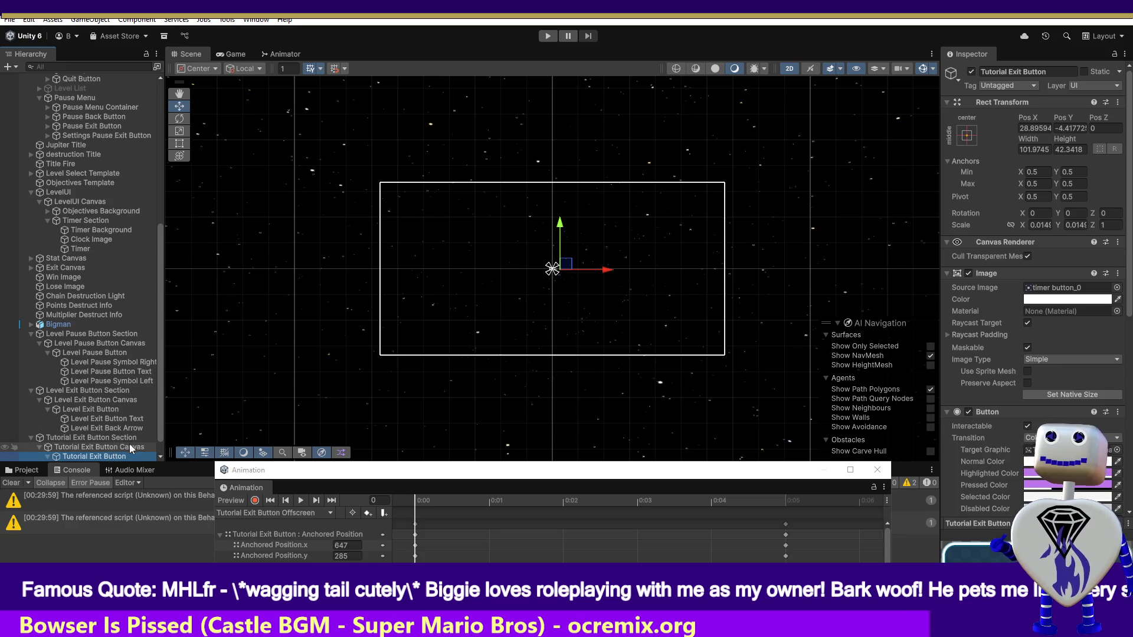
pyautogui.click(279, 513)
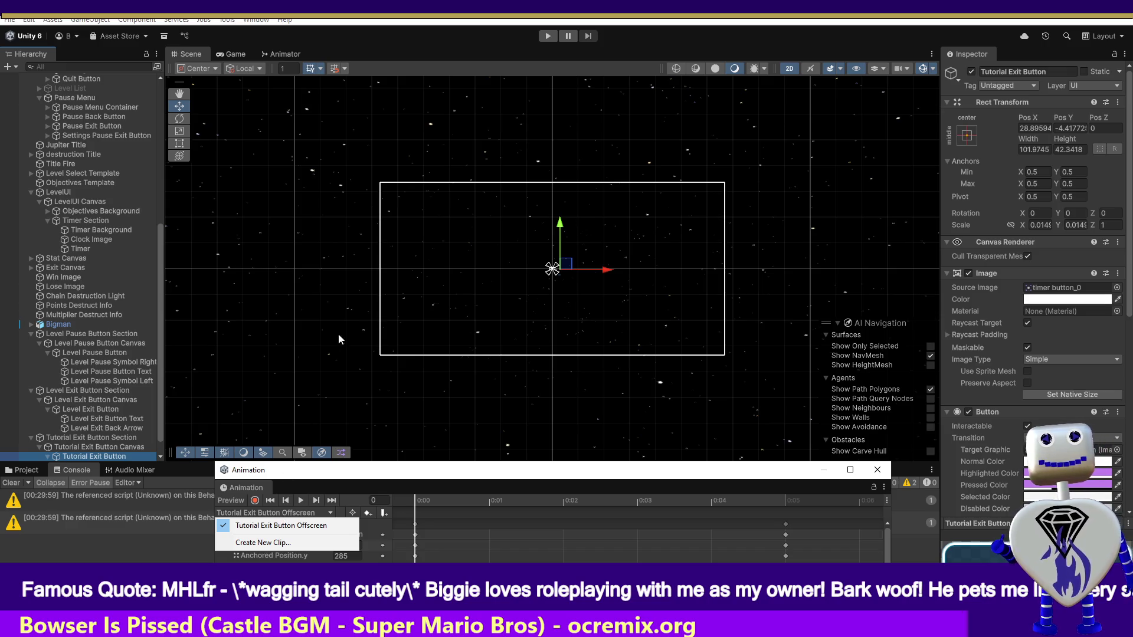
# Frame both exit buttons in the scene, preview the tutorial slide-in, and show the Animator graph.
pyautogui.moveTo(1130, 289); pyautogui.dragTo(1128, 437)
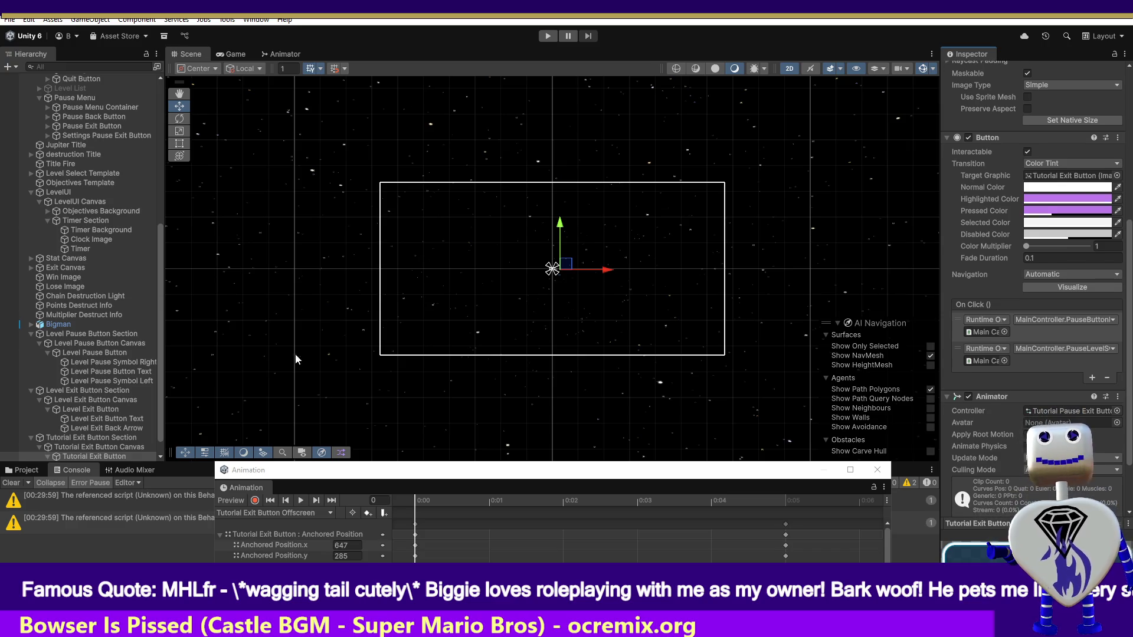
pyautogui.click(107, 410)
pyautogui.press('f')
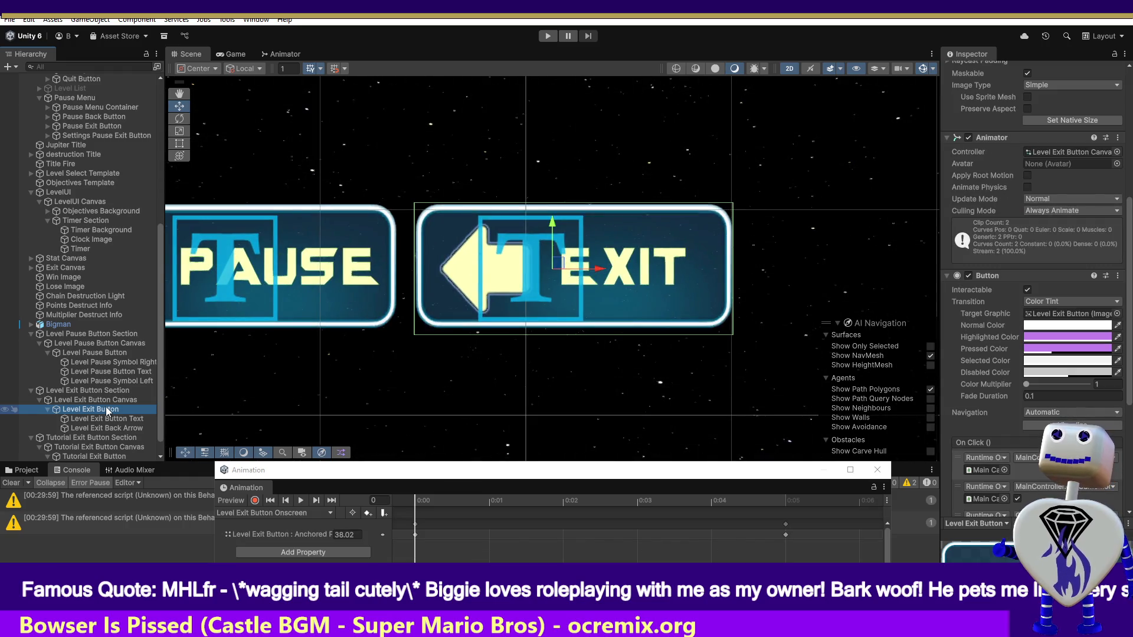
pyautogui.doubleClick(116, 457)
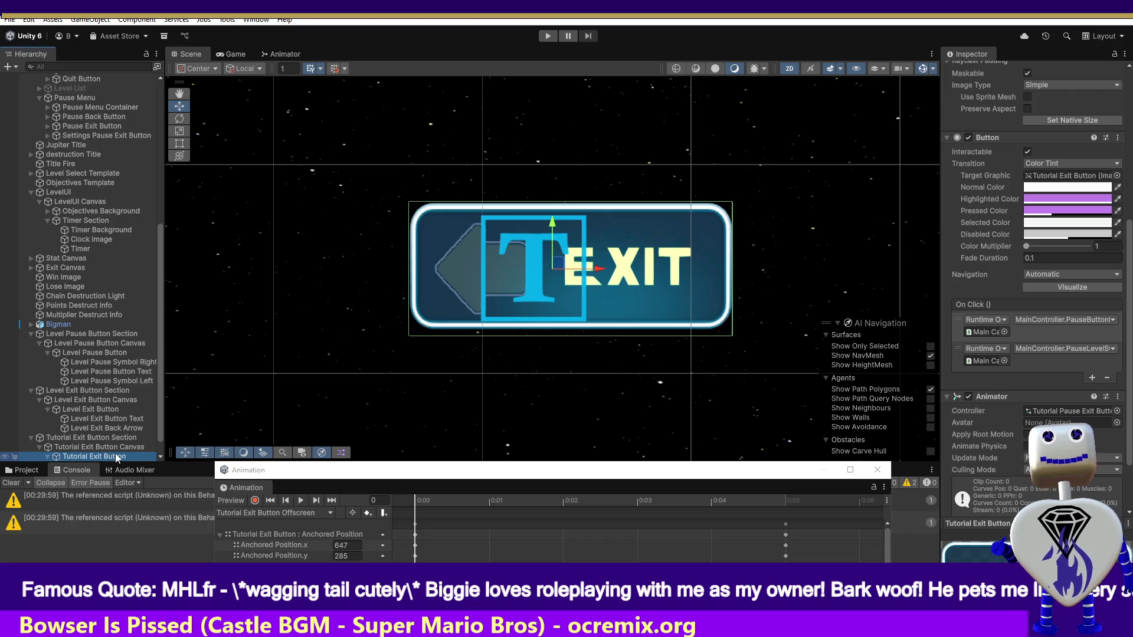
pyautogui.moveTo(443, 498); pyautogui.dragTo(762, 518)
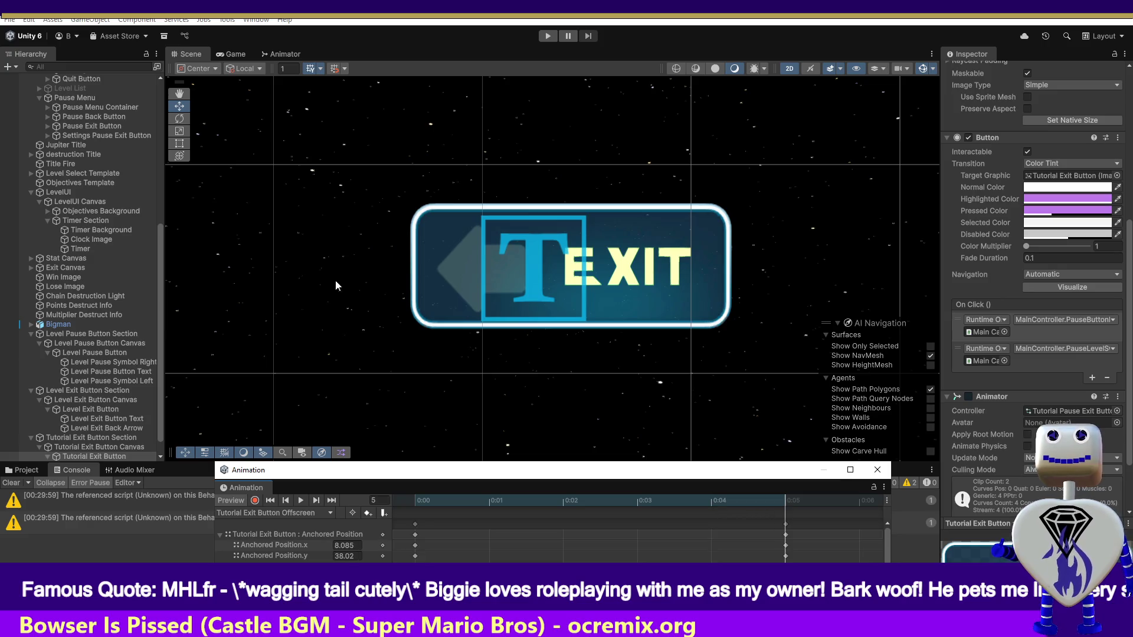
pyautogui.click(271, 52)
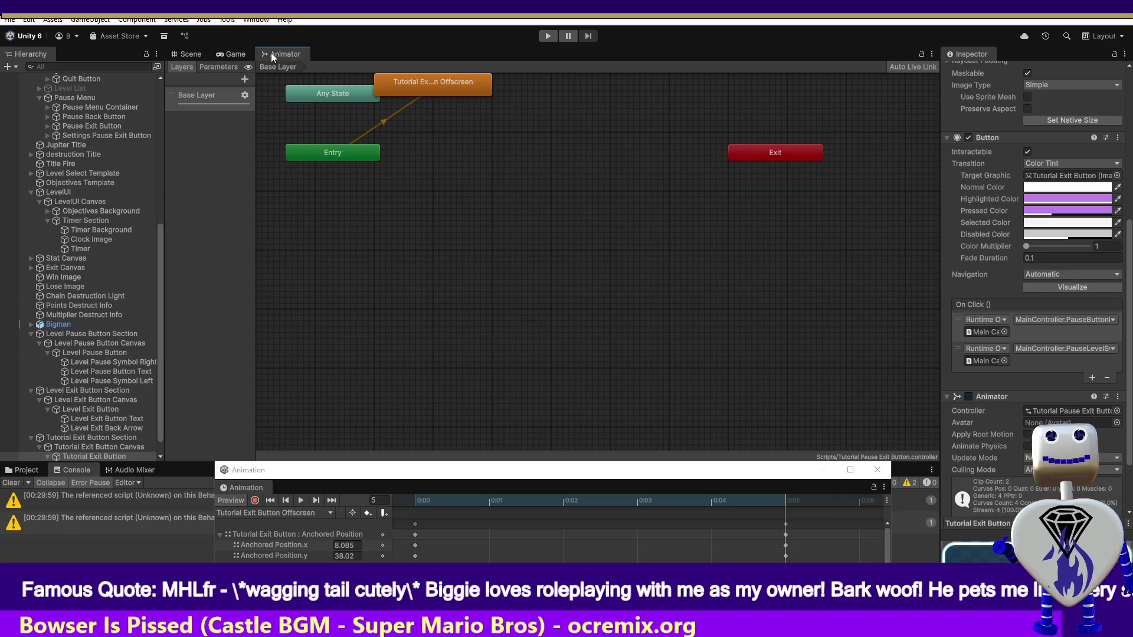
# Create an empty state named Dummy under Entry and set it as the layer default state.
pyautogui.moveTo(418, 85)
pyautogui.mouseDown()
pyautogui.moveTo(526, 210)
pyautogui.moveTo(541, 249)
pyautogui.mouseUp()
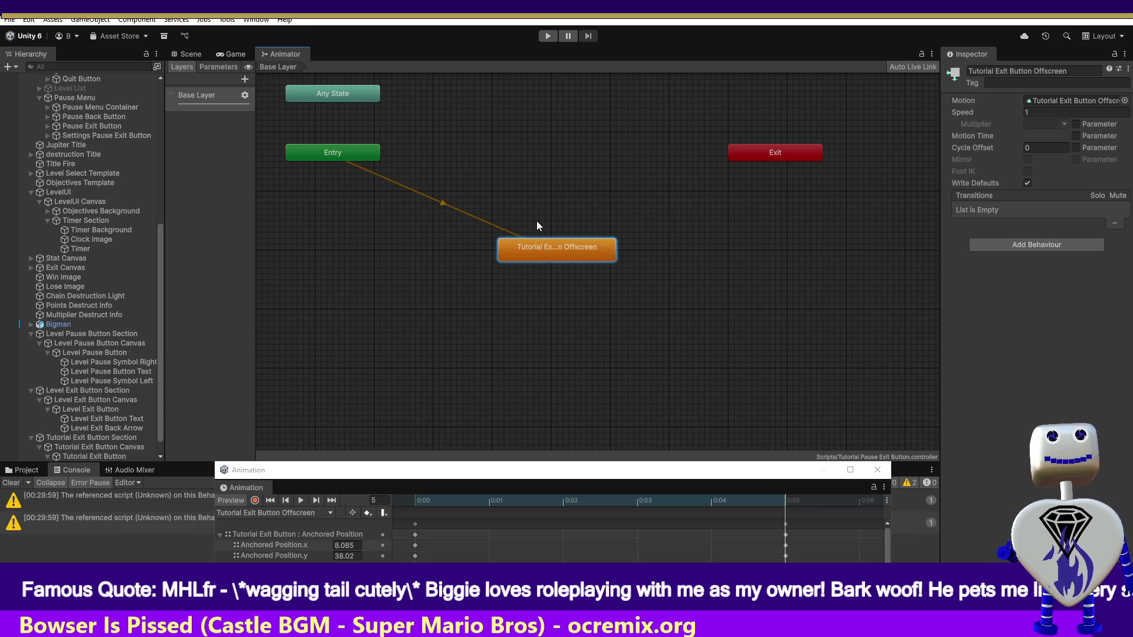
pyautogui.rightClick(358, 210)
pyautogui.moveTo(396, 219)
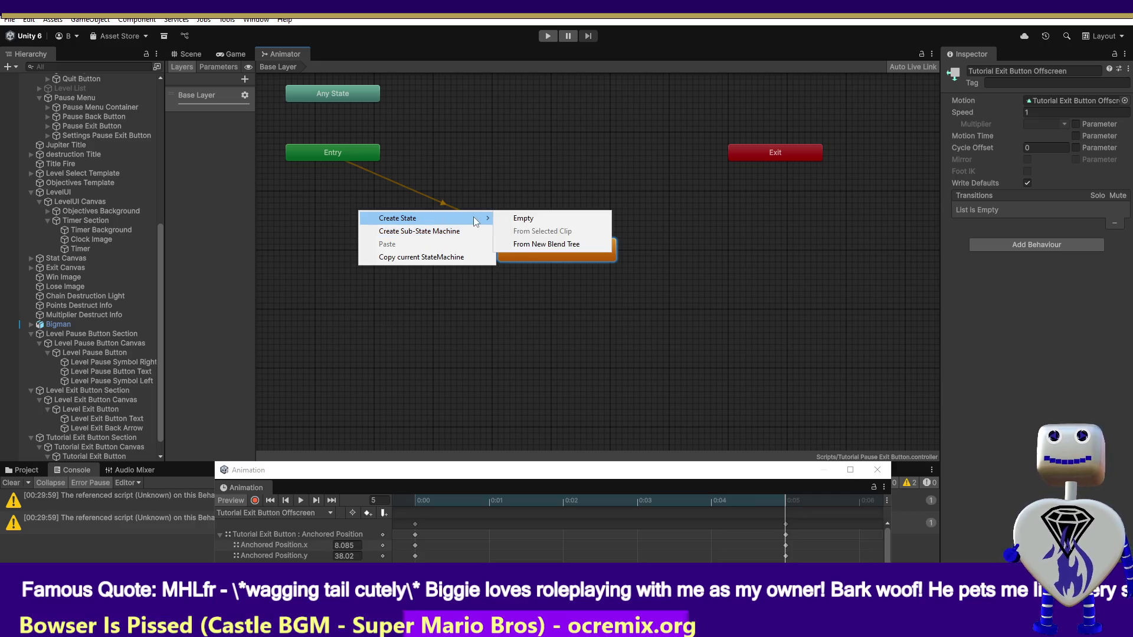
pyautogui.click(513, 218)
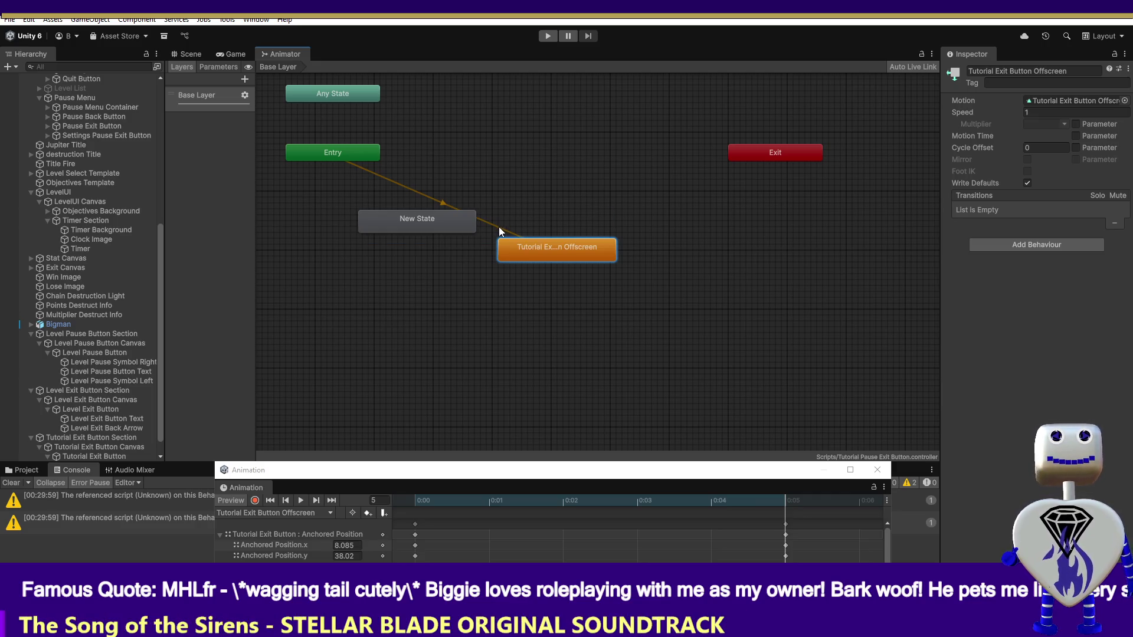
pyautogui.moveTo(446, 224); pyautogui.dragTo(360, 212)
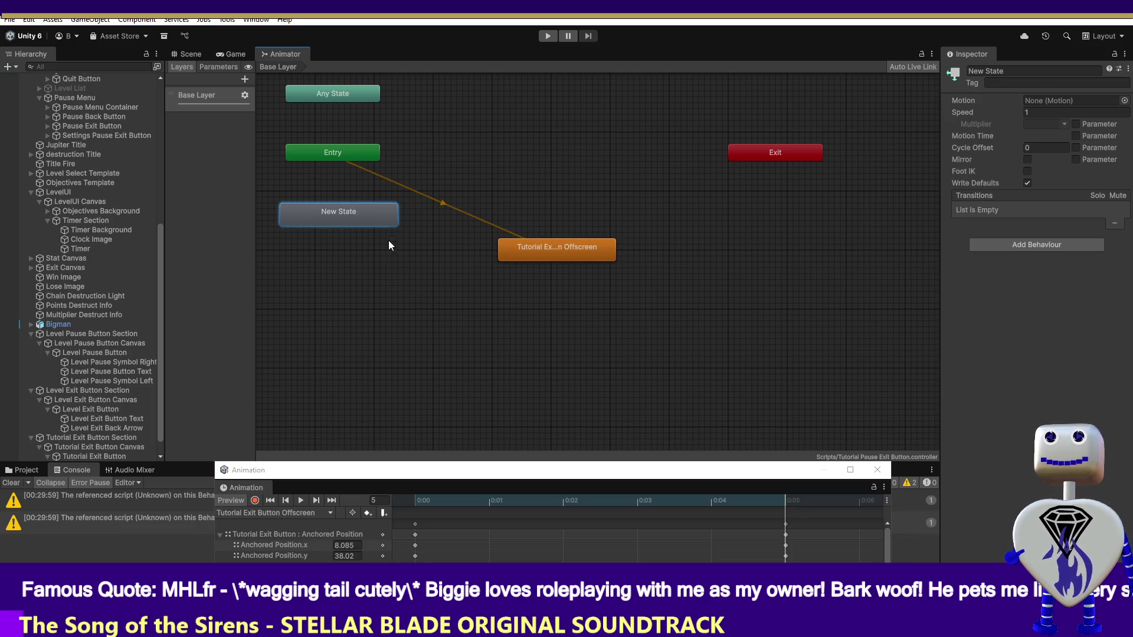
pyautogui.click(1028, 69)
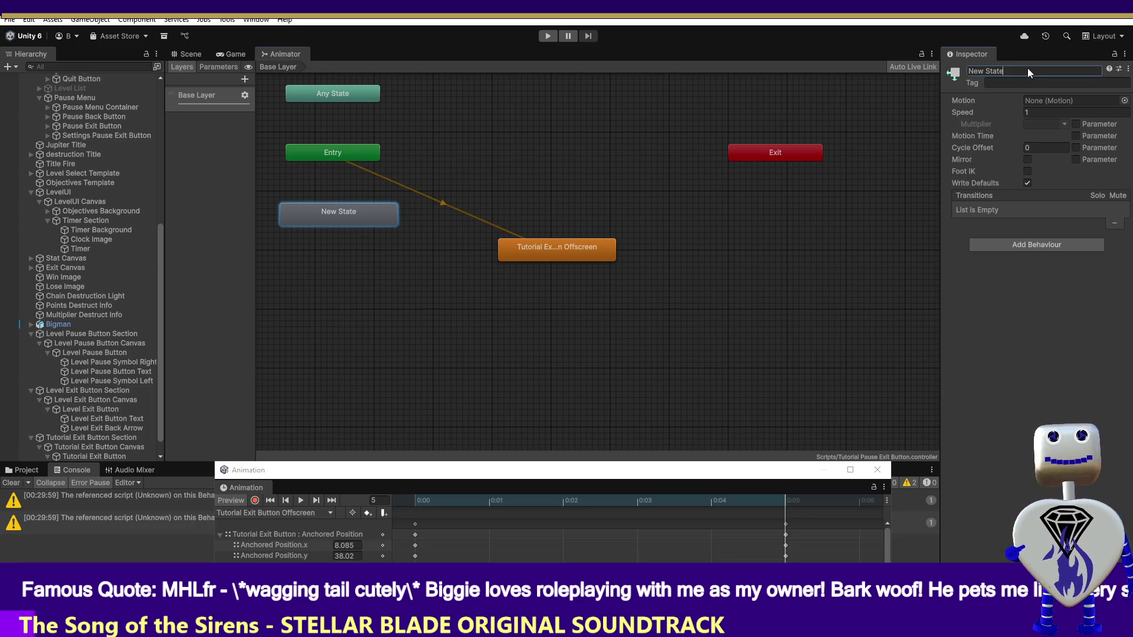
pyautogui.write('Dummy')
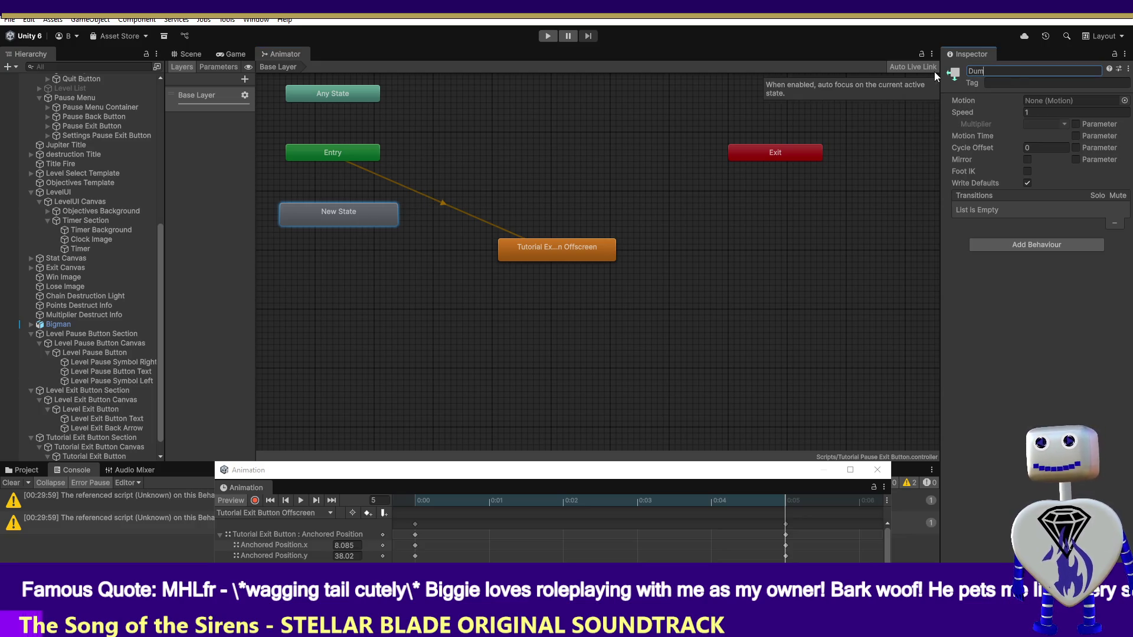
pyautogui.press('Return')
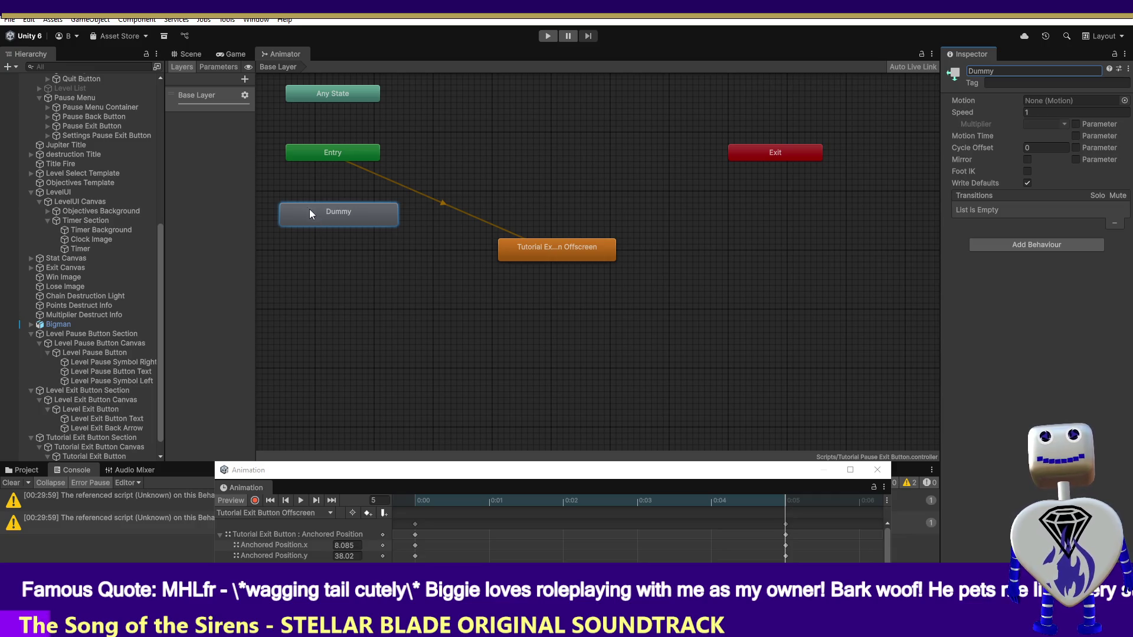
pyautogui.rightClick(334, 210)
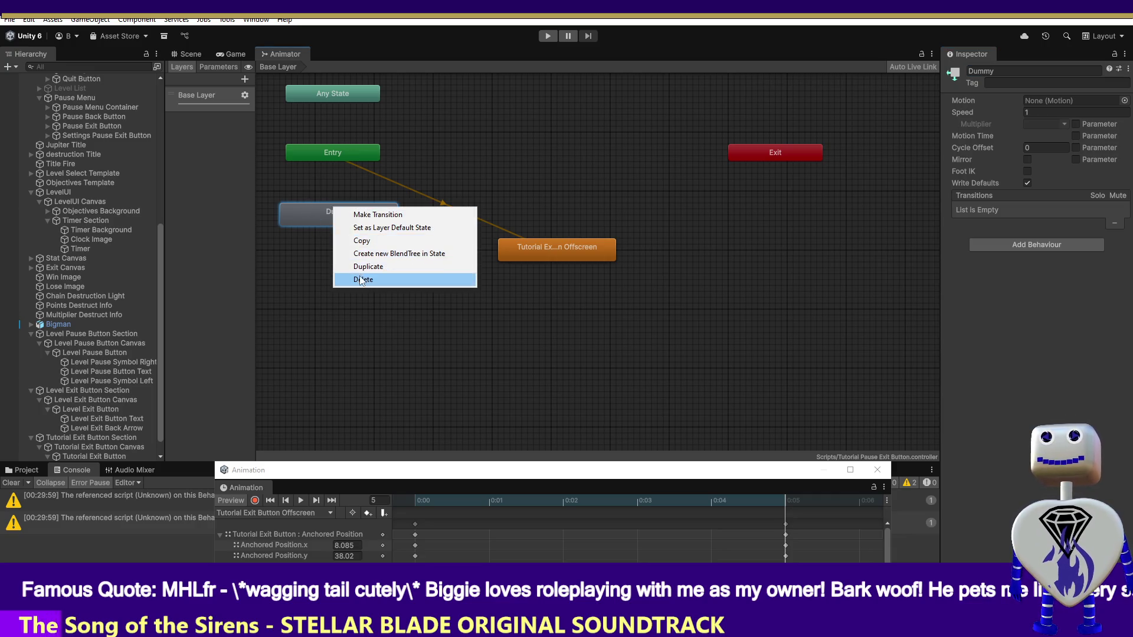
pyautogui.click(370, 227)
# Turn off Loop Time on the Tutorial Exit Button Offscreen clip and copy the state's name.
pyautogui.click(578, 251)
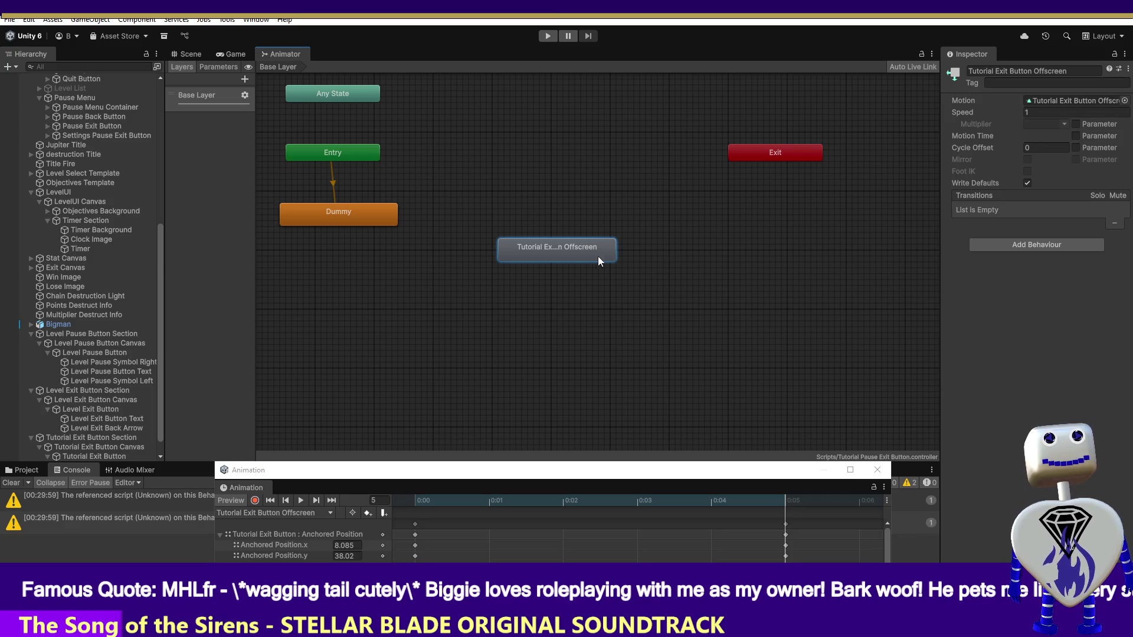
pyautogui.doubleClick(573, 249)
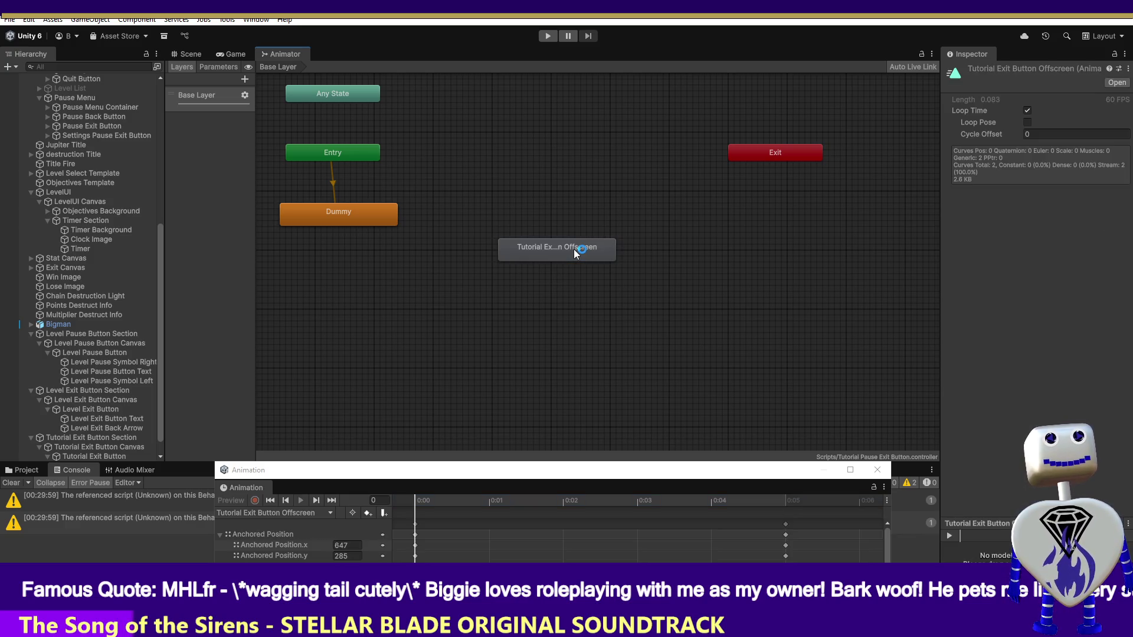
pyautogui.click(1026, 111)
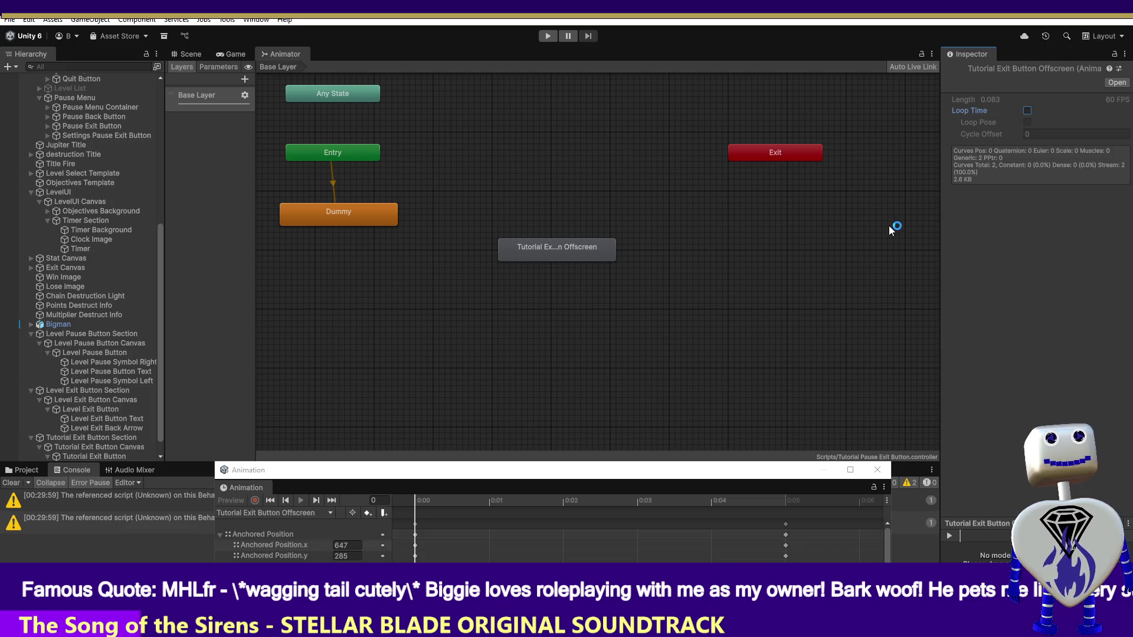
pyautogui.click(577, 250)
pyautogui.click(1051, 71)
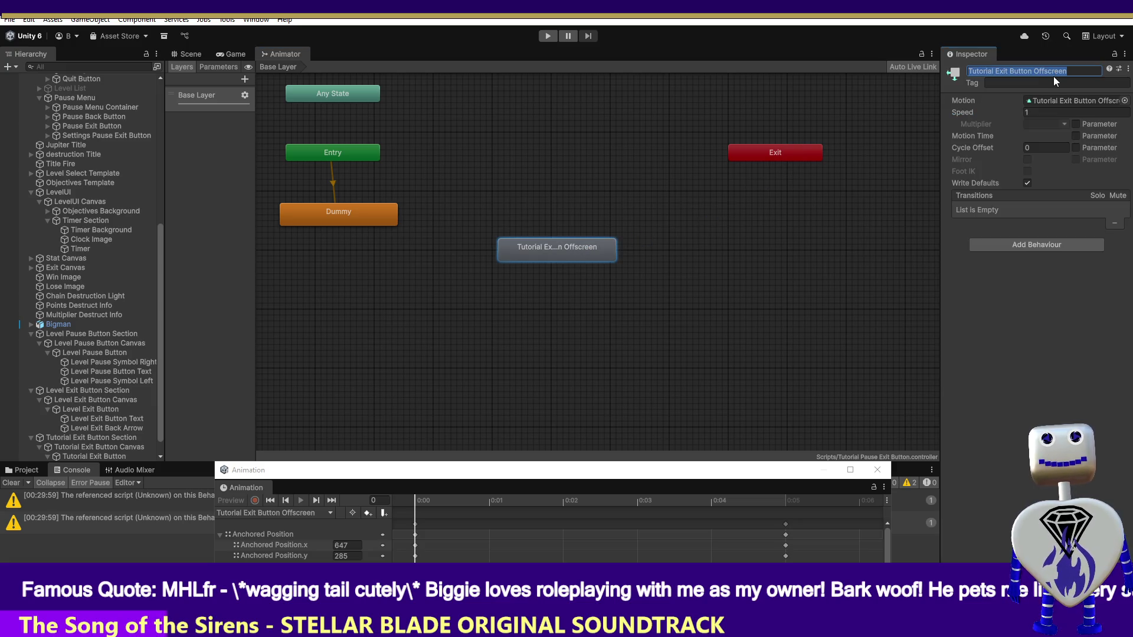
pyautogui.click(873, 211)
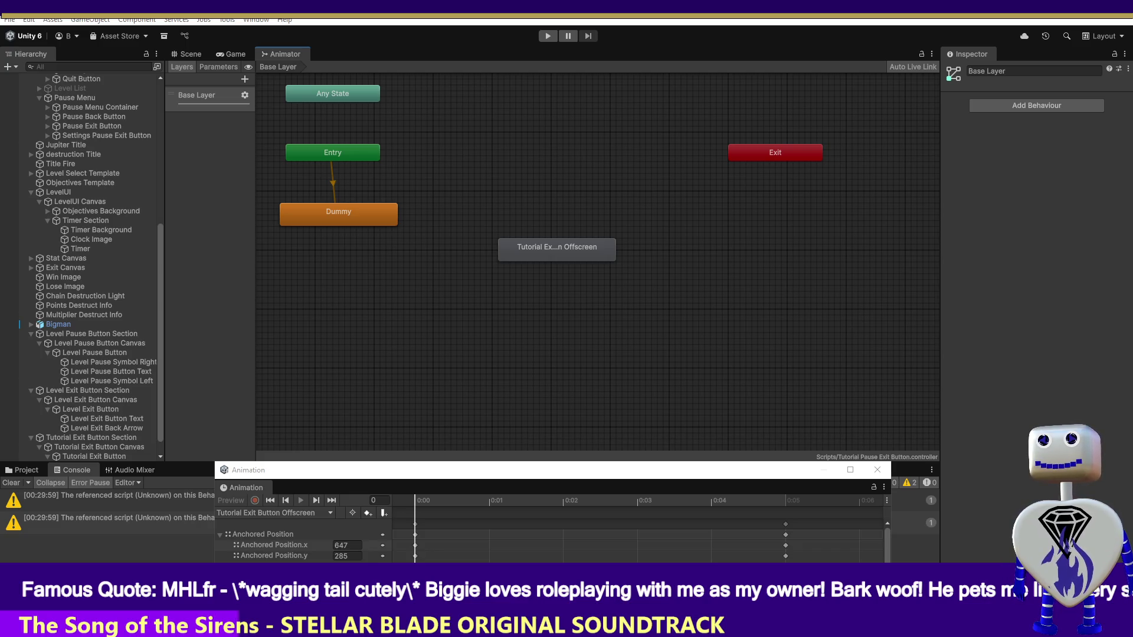
pyautogui.hotkey('alt', 'Tab')
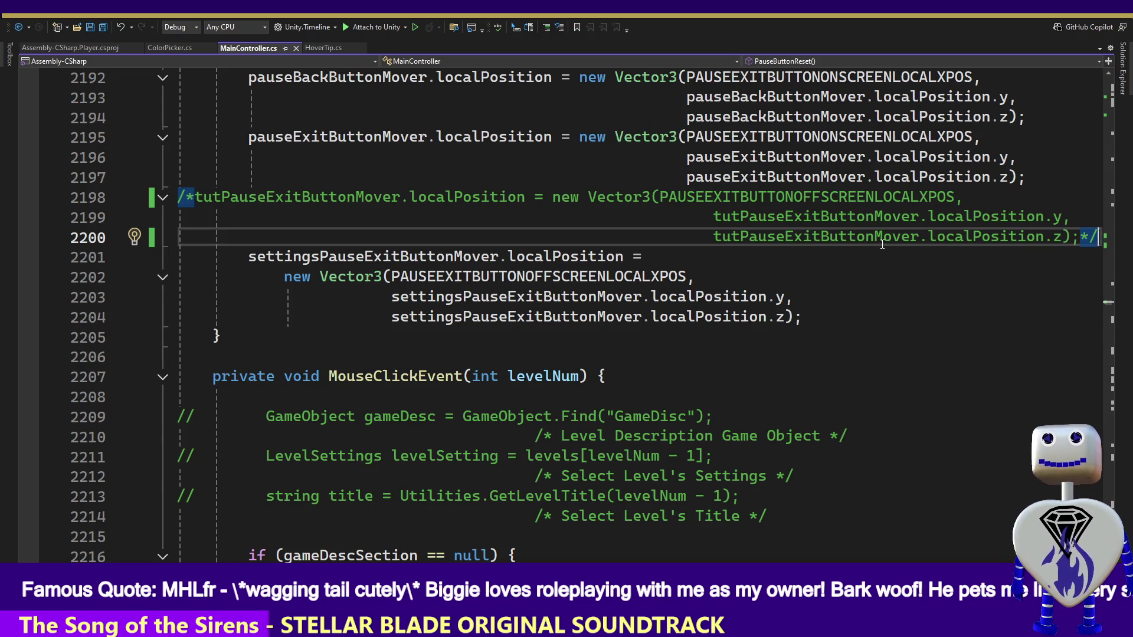
# Search MainController.cs for 'Button Offscreen'.
pyautogui.hotkey('ctrl', 'f')
pyautogui.moveTo(882, 86); pyautogui.dragTo(806, 87)
pyautogui.press('BackSpace')
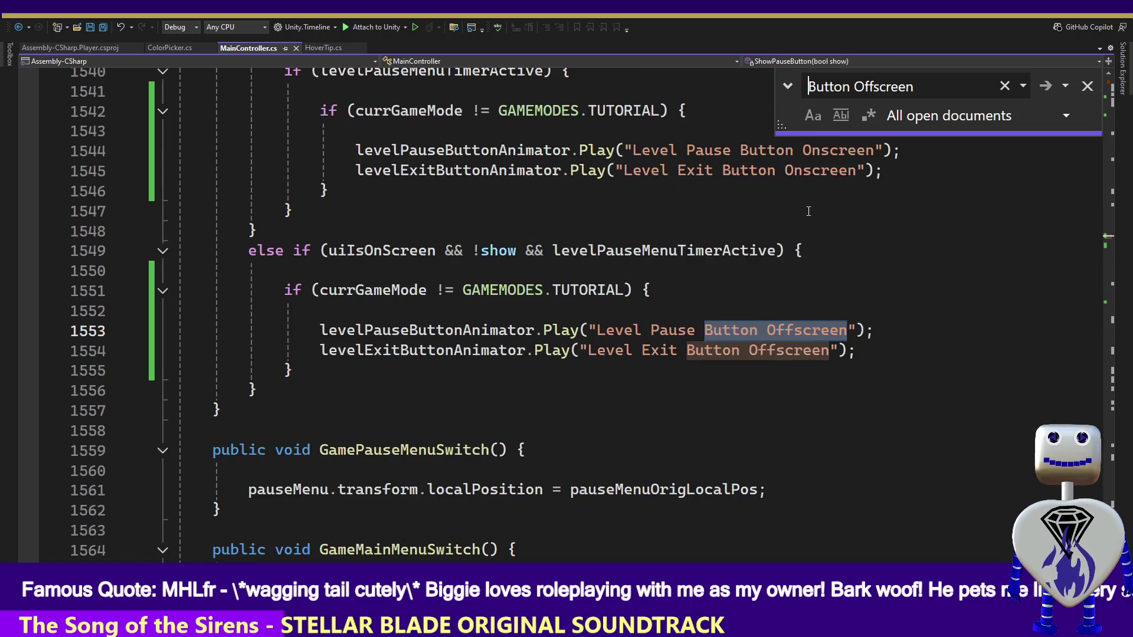
pyautogui.click(808, 310)
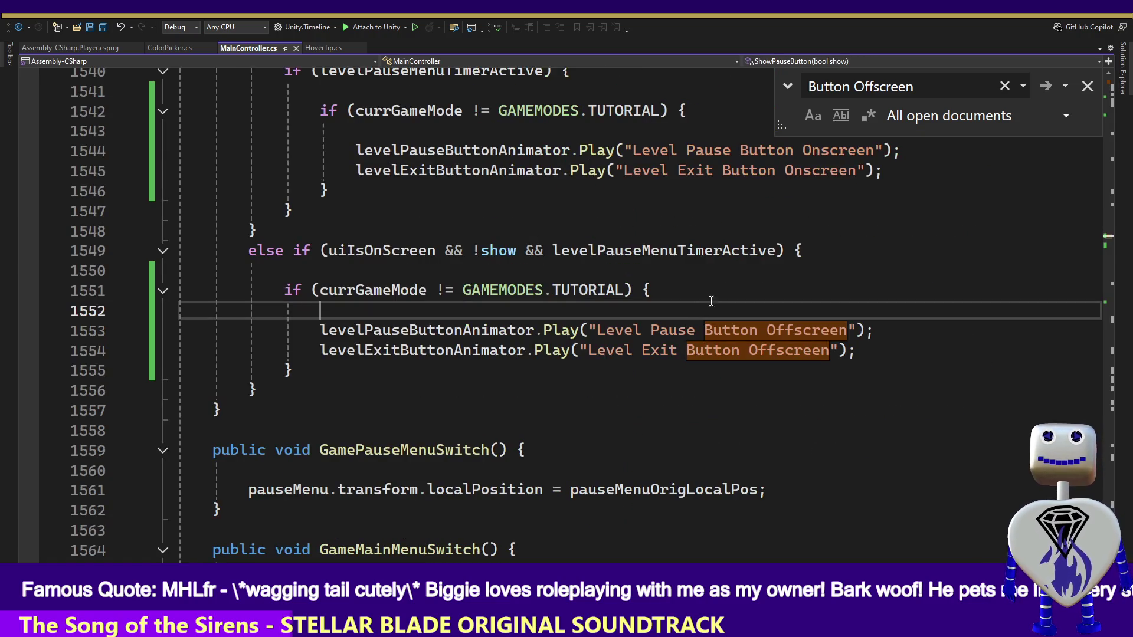
pyautogui.click(1087, 86)
# Add an else block after the tutorial check holding 'Tutorial Exit Button Offscreen', then go to levelPauseButtonAnimator's declaration.
pyautogui.click(497, 171)
pyautogui.press('Down')
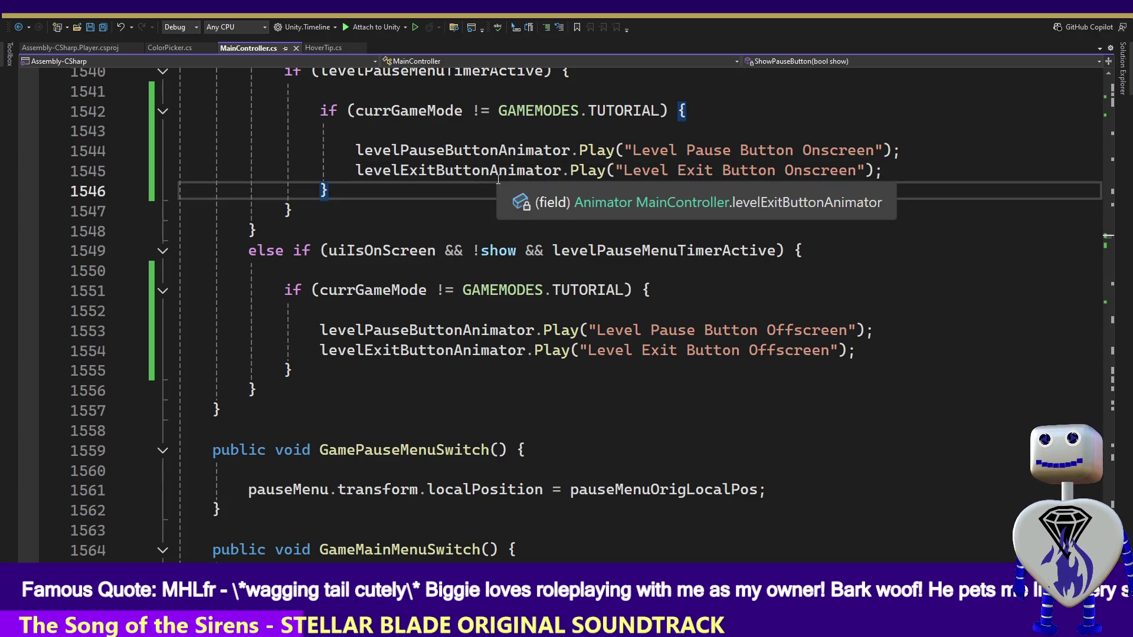
pyautogui.press('Return')
pyautogui.write('else')
pyautogui.press('Tab')
pyautogui.press('Tab')
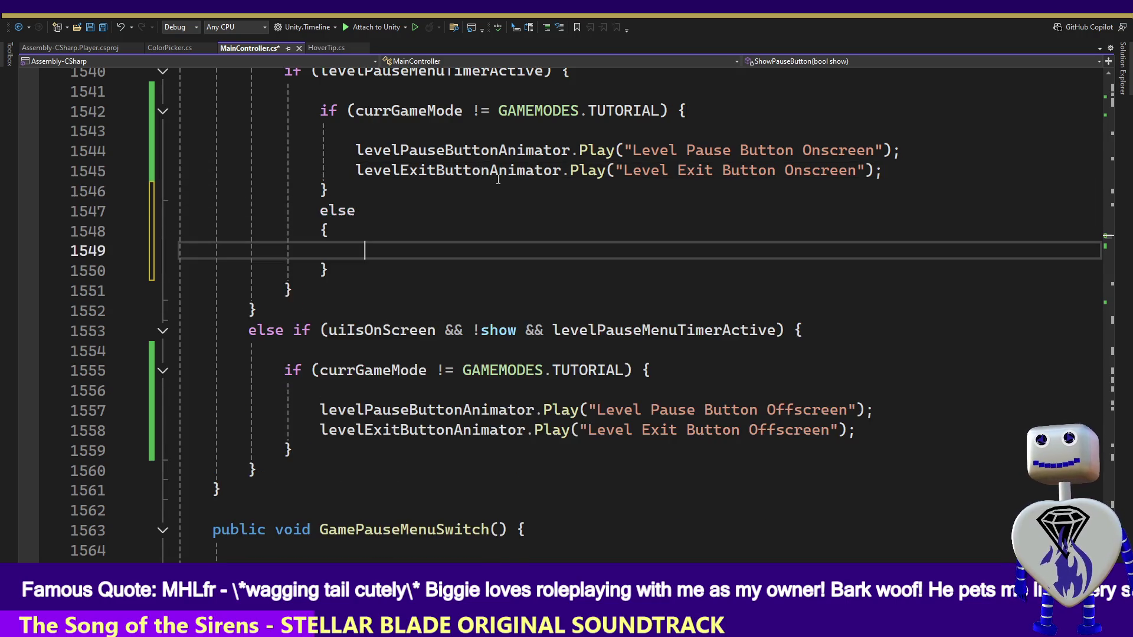
pyautogui.write('{')
pyautogui.hotkey('ctrl', 'z')
pyautogui.hotkey('ctrl', 'z')
pyautogui.write('{')
pyautogui.press('Return')
pyautogui.hotkey('ctrl', 'z')
pyautogui.press('Return')
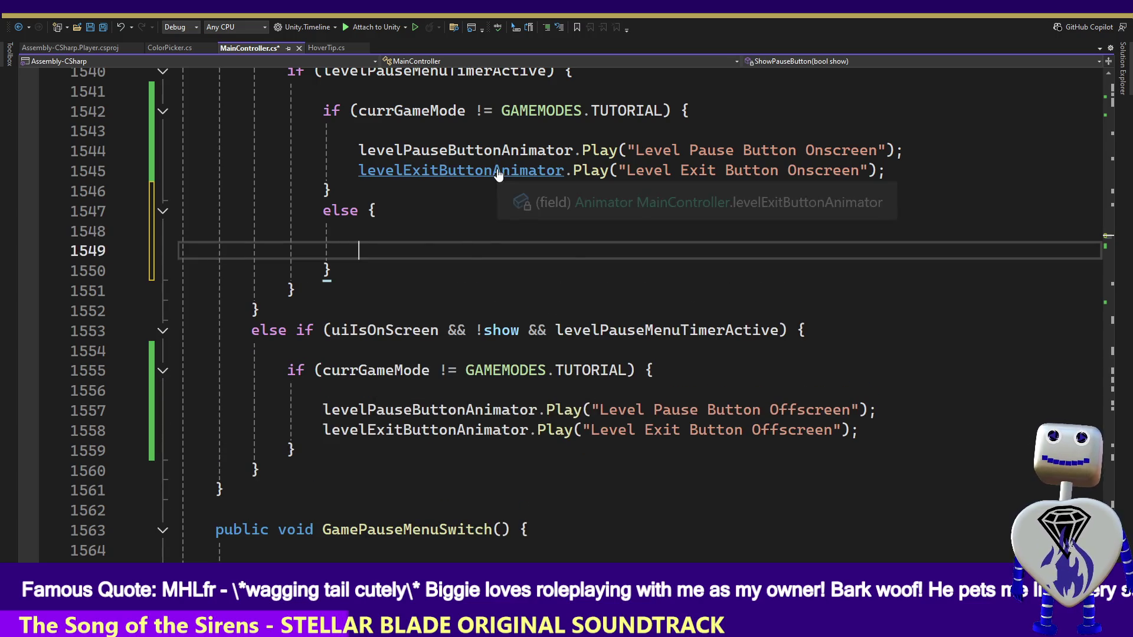
pyautogui.write('Tutorial Exit Button Offscreen')
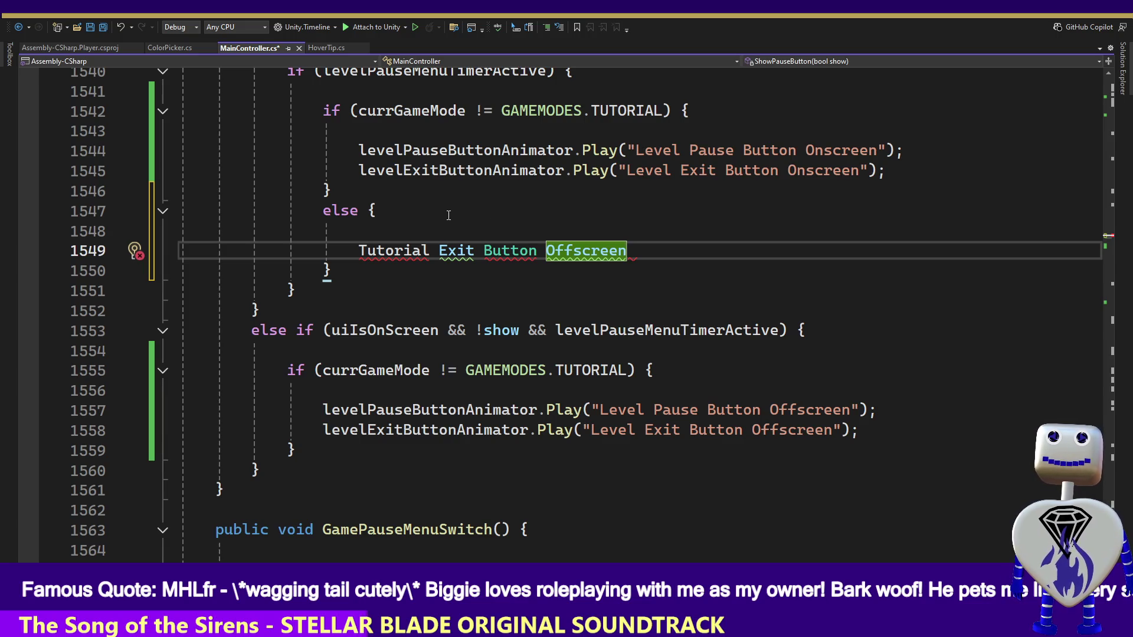
pyautogui.click(488, 152)
pyautogui.press('F12')
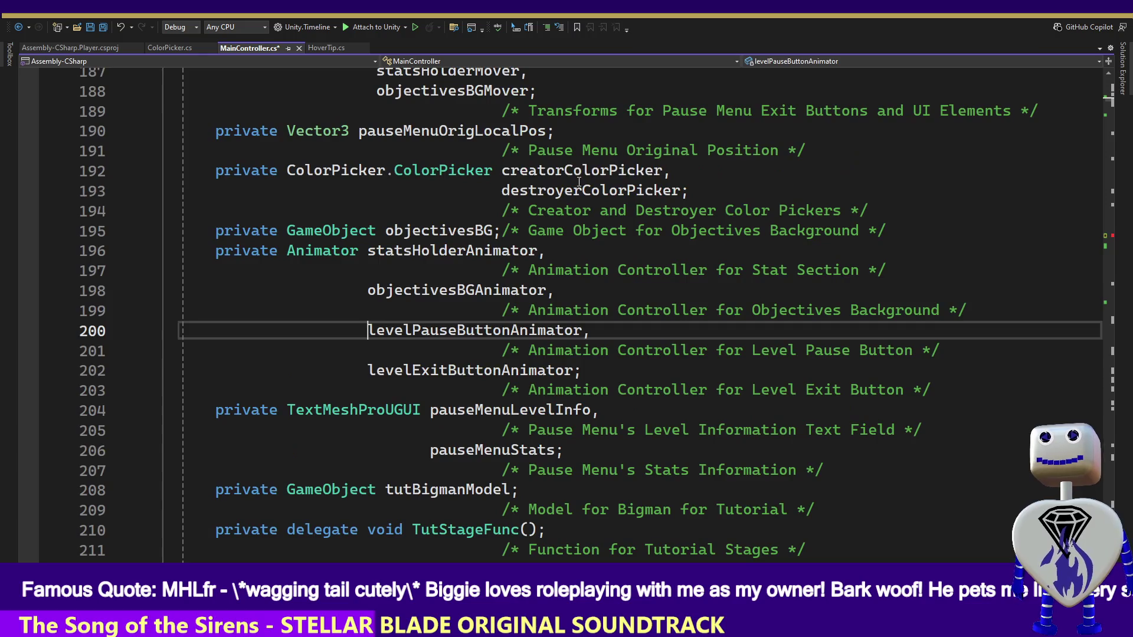
# Declare a new tutExitButtonAnimator field after levelExitButtonAnimator in the animator field list.
pyautogui.click(699, 356)
pyautogui.click(697, 364)
pyautogui.press('BackSpace')
pyautogui.write(',')
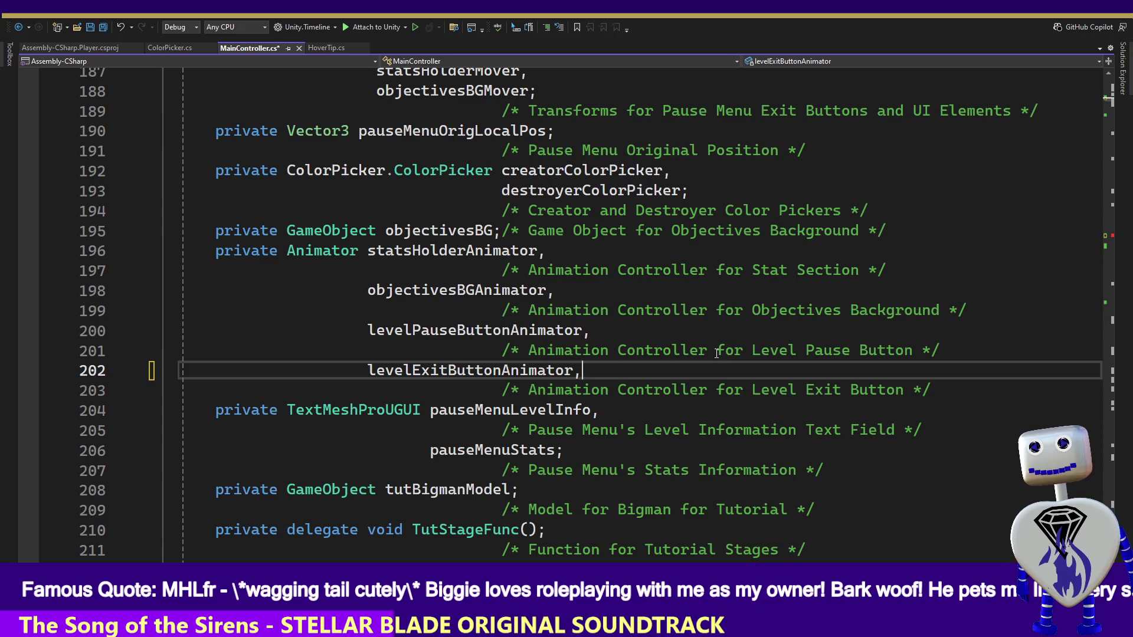
pyautogui.press('Down')
pyautogui.press('End')
pyautogui.press('Return')
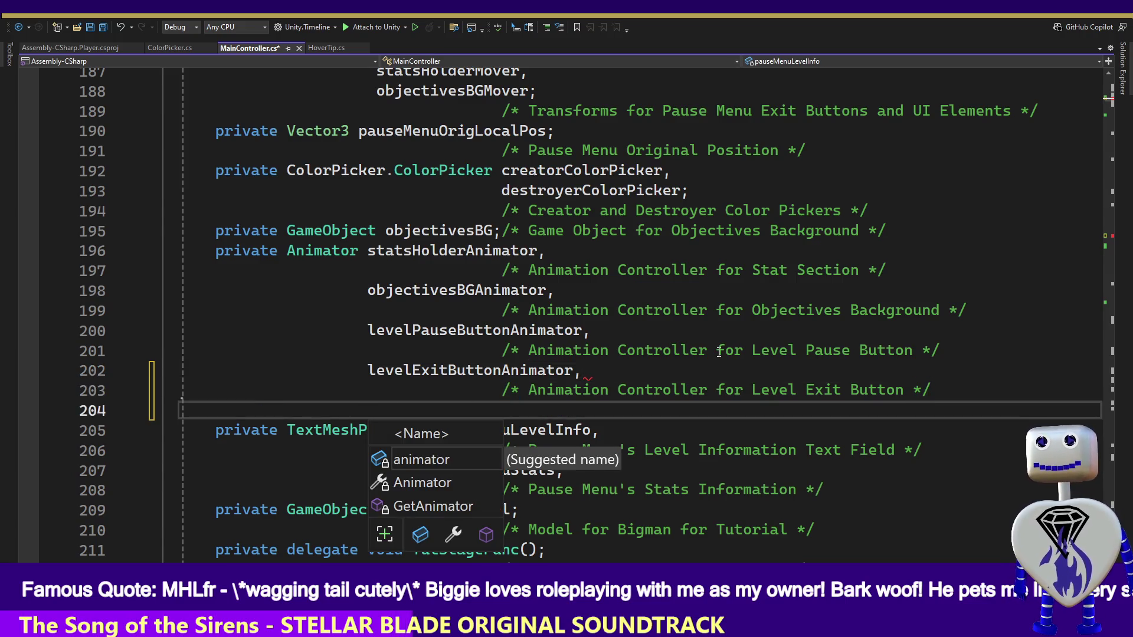
pyautogui.write('tutExi')
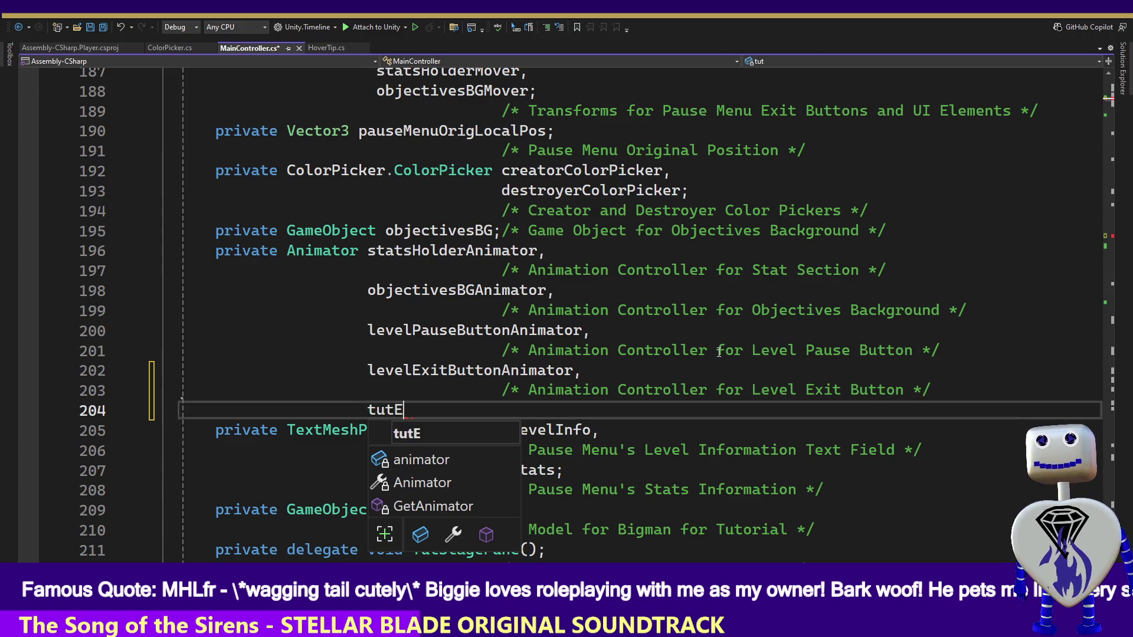
pyautogui.write('t')
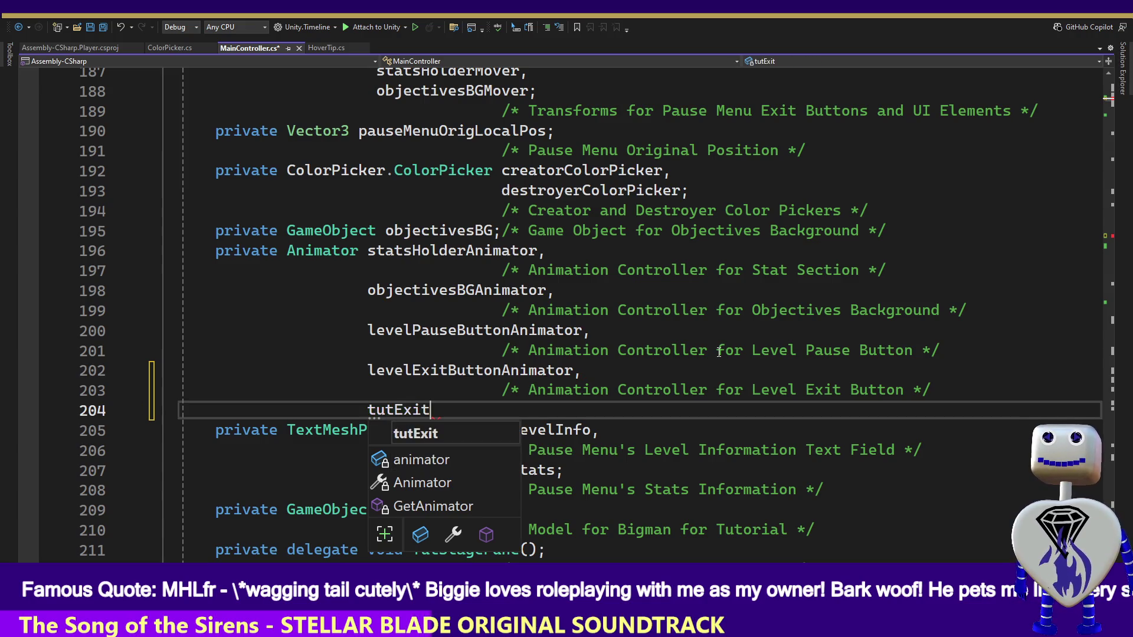
pyautogui.write('Button')
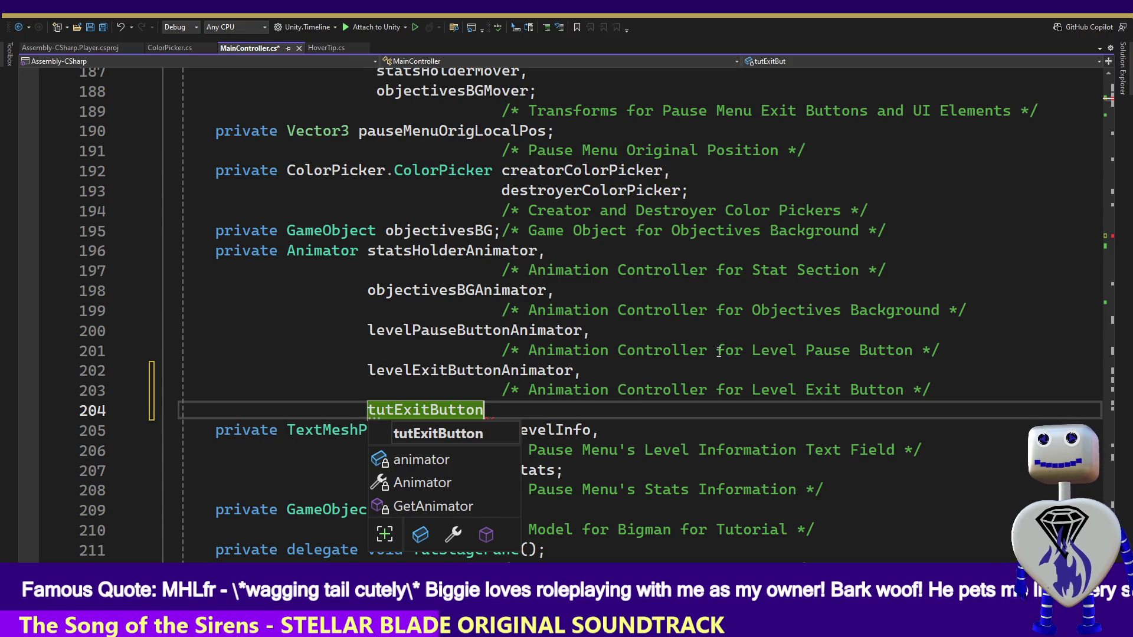
pyautogui.write('Ab')
pyautogui.press('BackSpace')
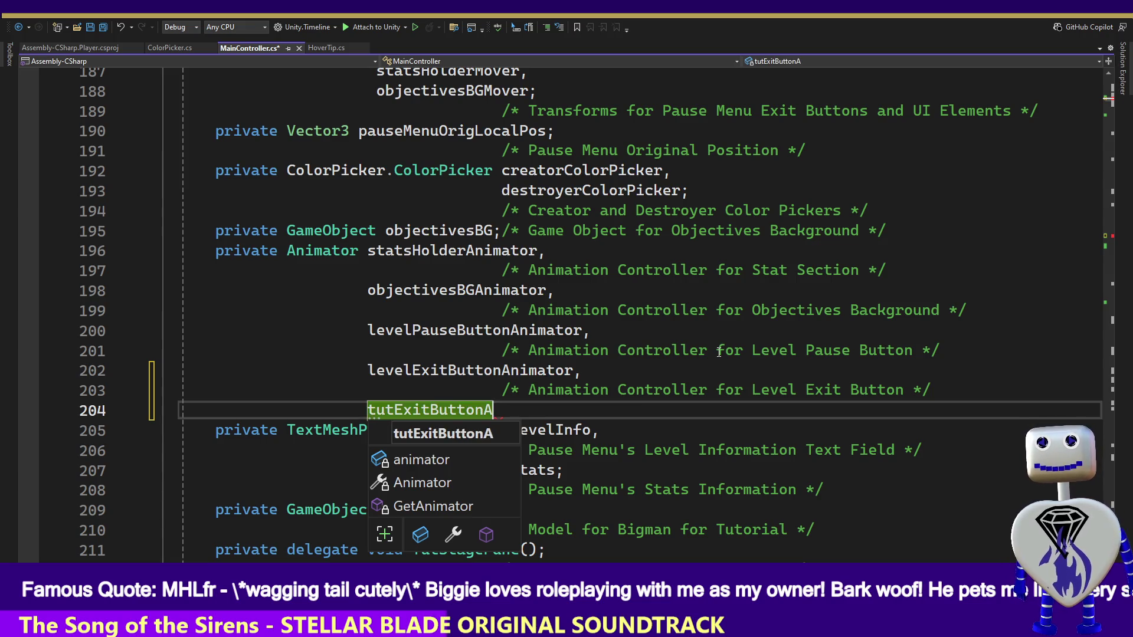
pyautogui.write('nimation')
pyautogui.press('BackSpace')
pyautogui.press('BackSpace')
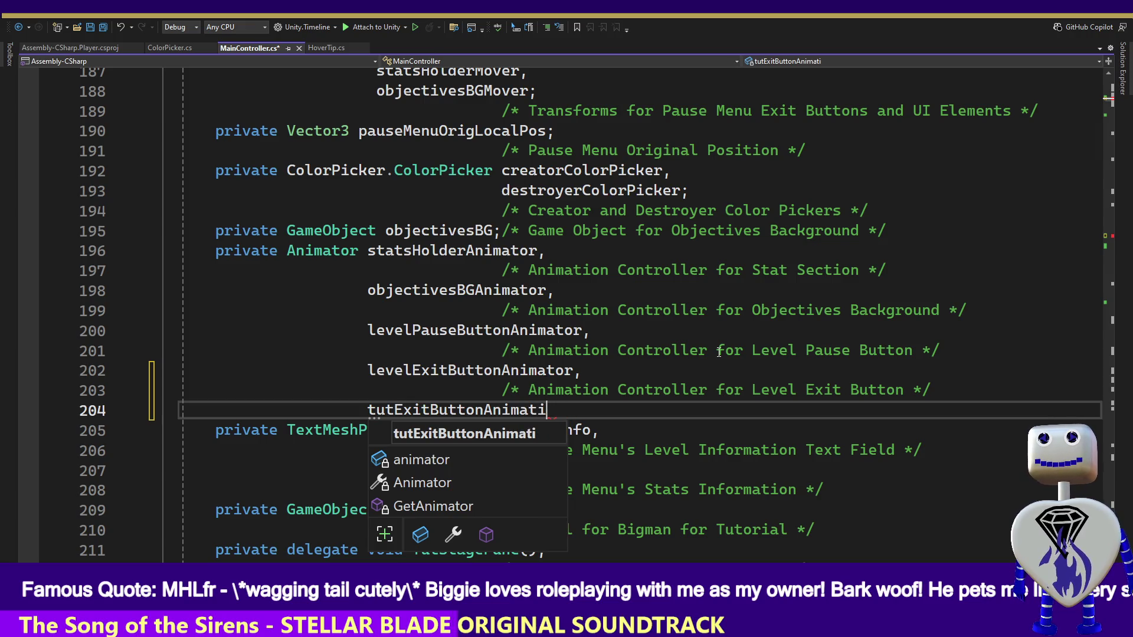
pyautogui.press('BackSpace')
pyautogui.write('or ;')
pyautogui.press('Return')
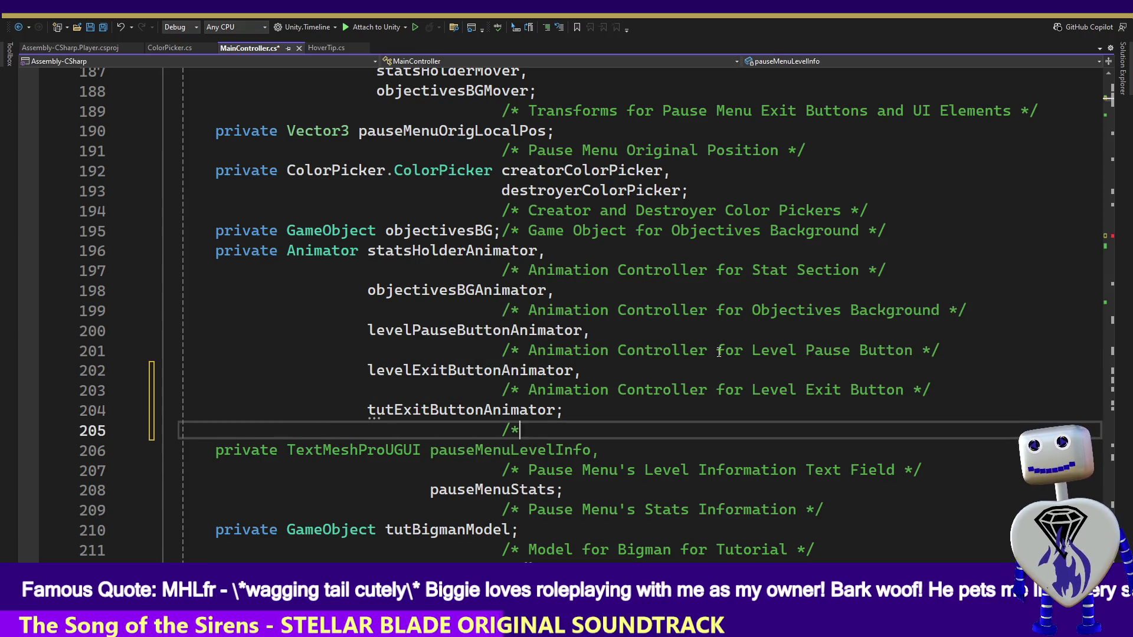
# Comment the new field /* Animation Controller for Tutorial Exit Button */.
pyautogui.write('*/')
pyautogui.press('Left')
pyautogui.press('Left')
pyautogui.press('Left')
pyautogui.write('AnimationController')
pyautogui.press('BackSpace')
pyautogui.press('BackSpace')
pyautogui.press('BackSpace')
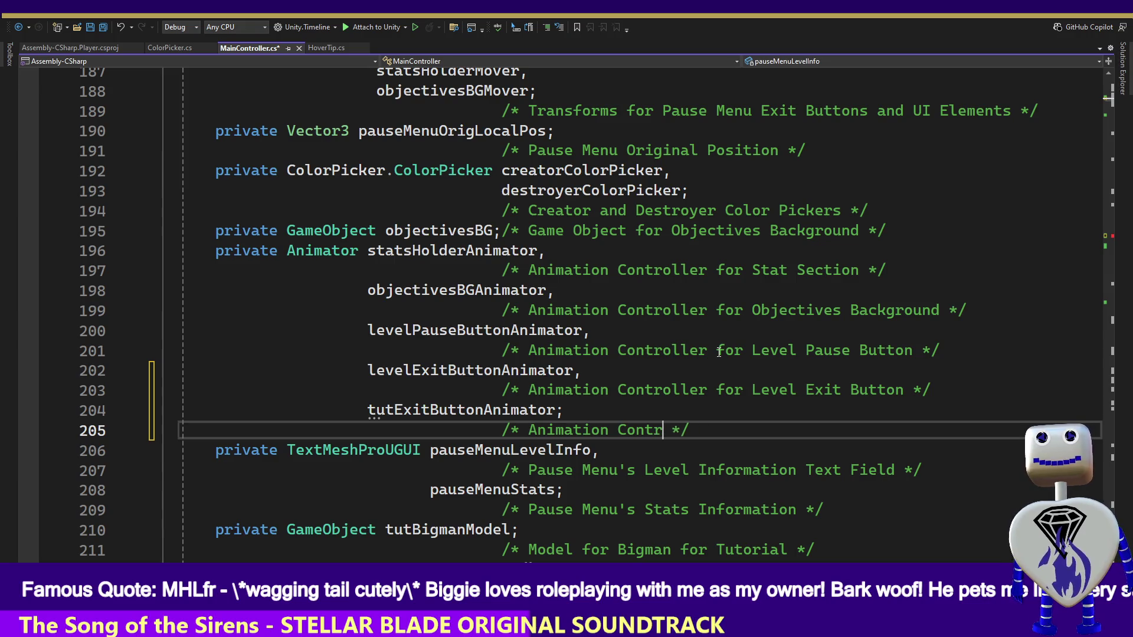
pyautogui.write('oller for ')
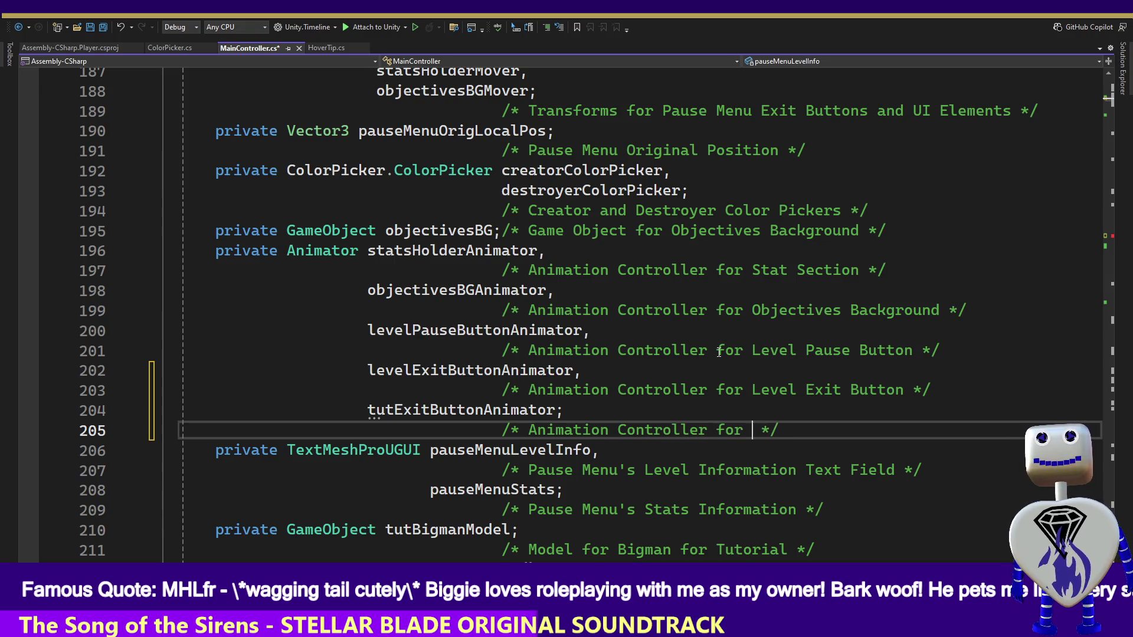
pyautogui.write('T')
pyautogui.write('utorial ')
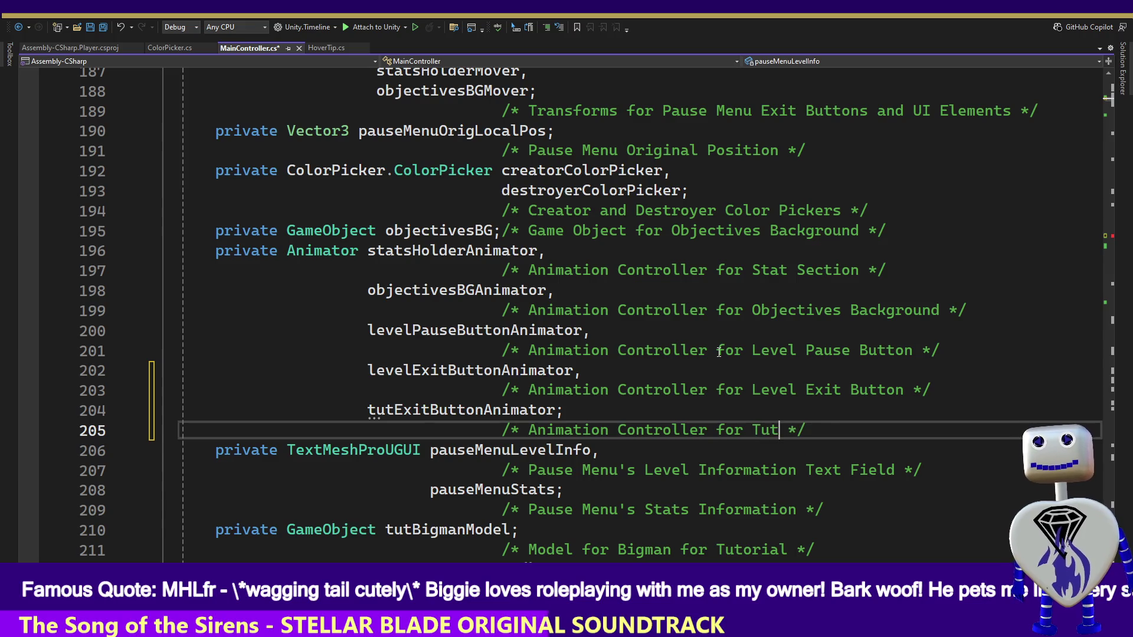
pyautogui.write('Exi')
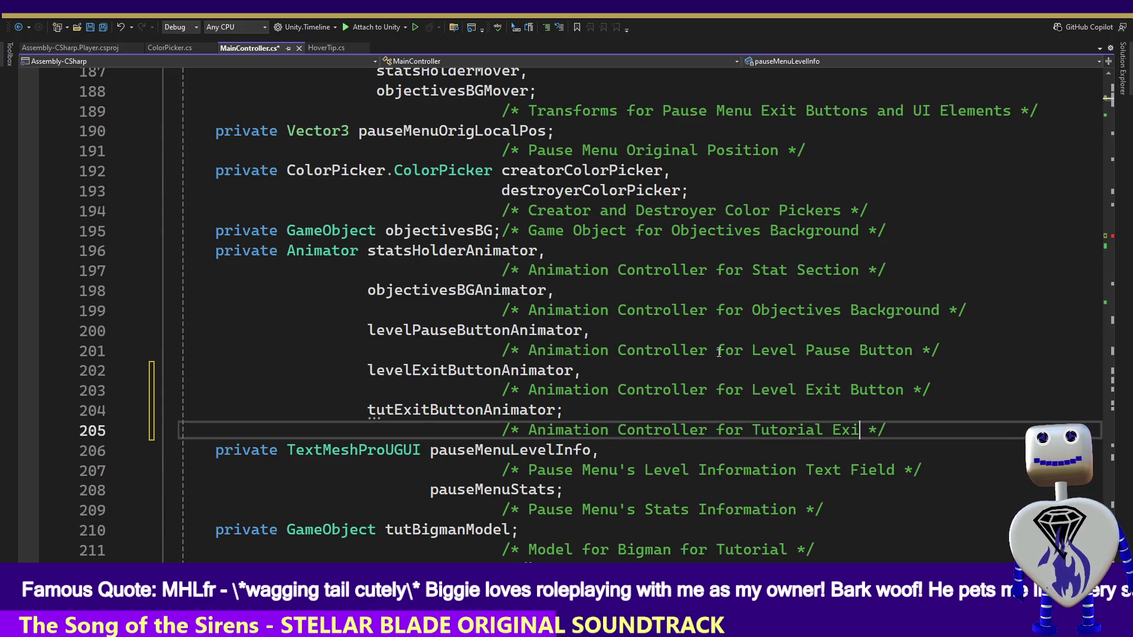
pyautogui.write('t Bu')
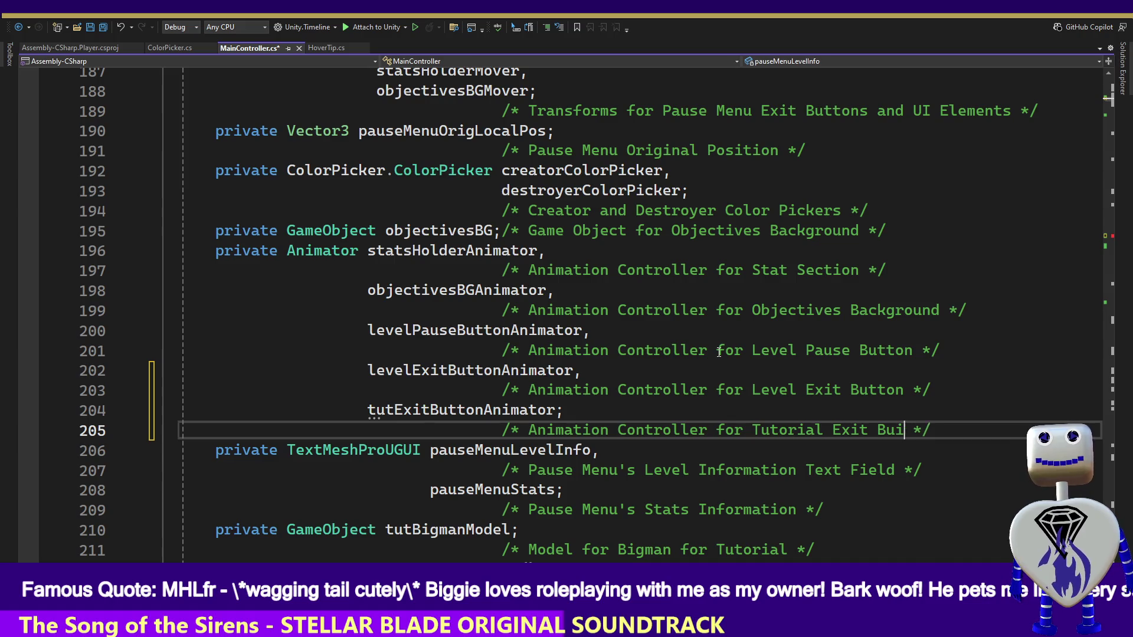
pyautogui.write('tton')
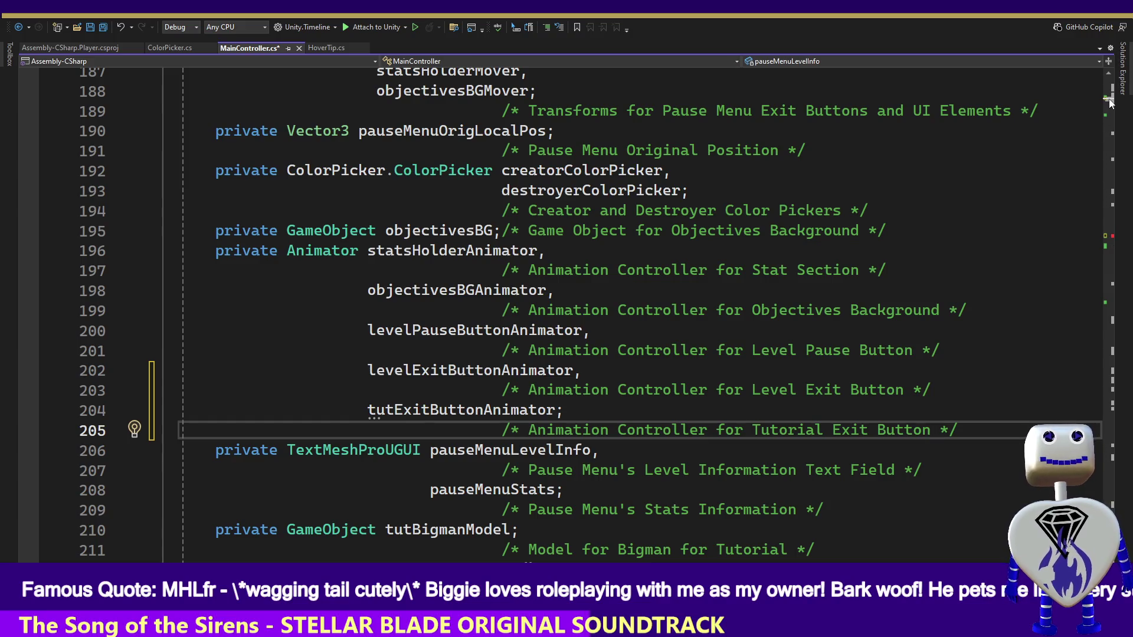
pyautogui.click(501, 372)
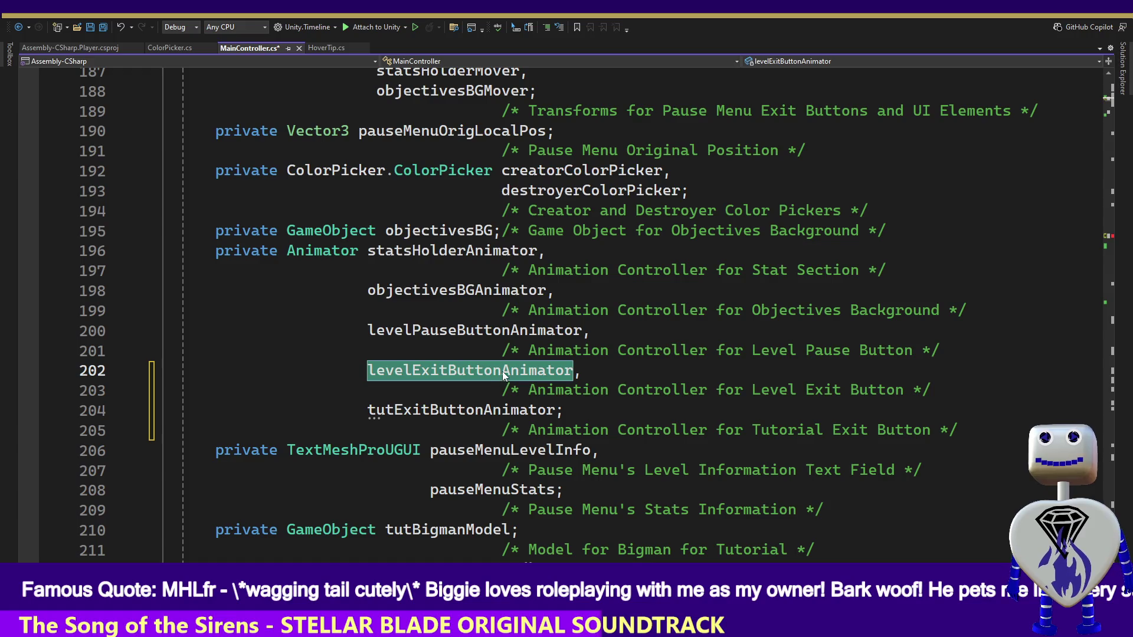
# Find all references to levelExitButtonAnimator and jump to its assignment on line 336.
pyautogui.rightClick(501, 370)
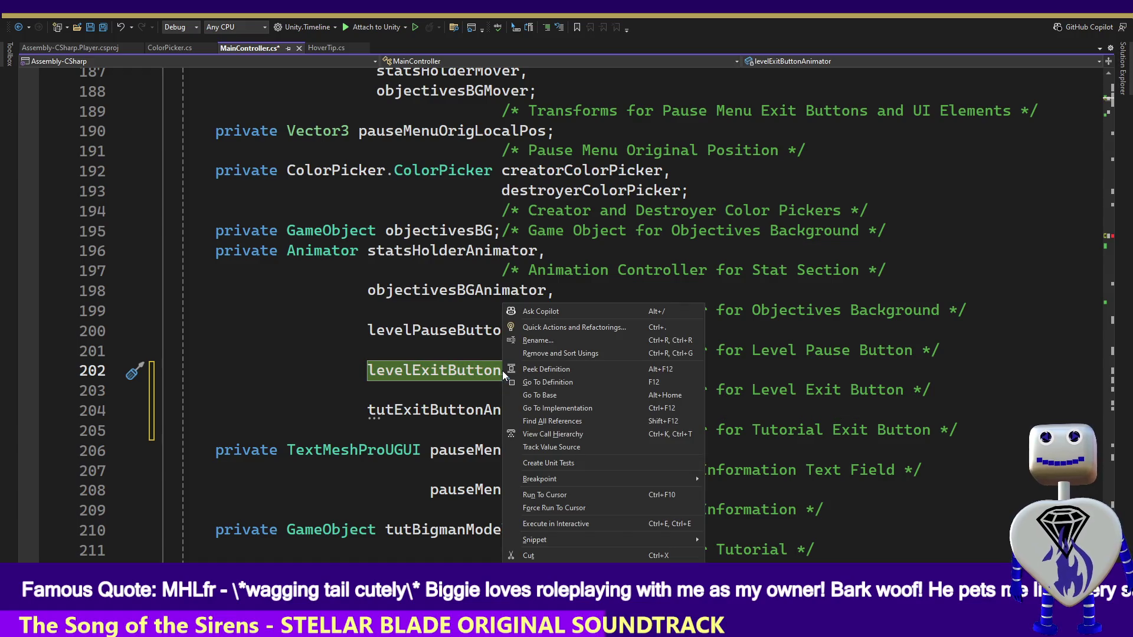
pyautogui.click(542, 421)
pyautogui.doubleClick(479, 411)
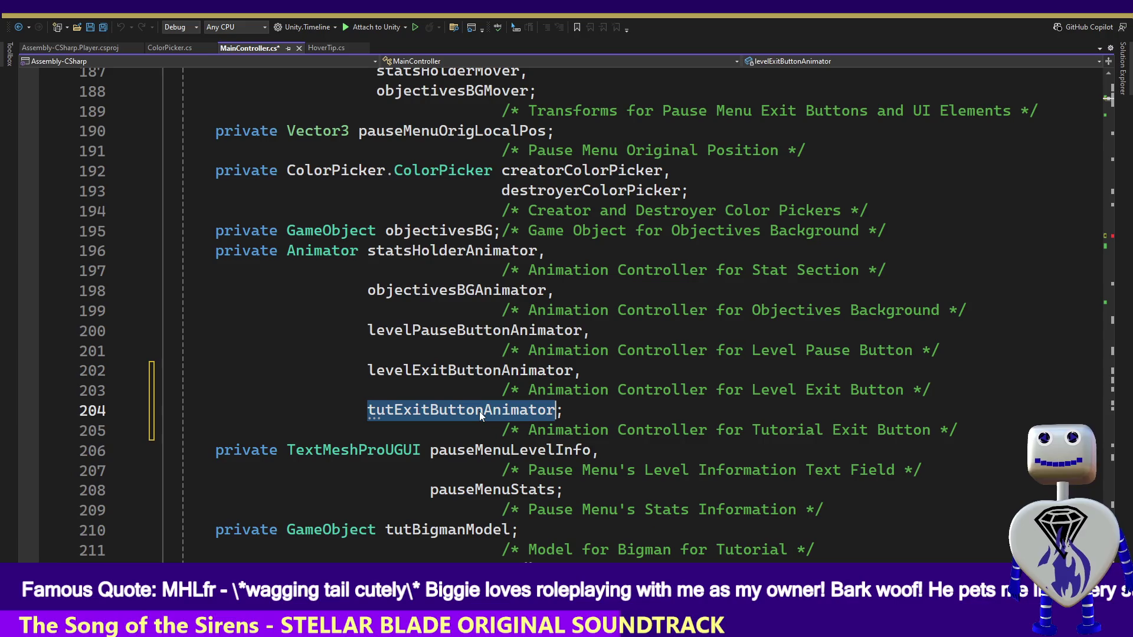
pyautogui.rightClick(481, 382)
pyautogui.click(477, 371)
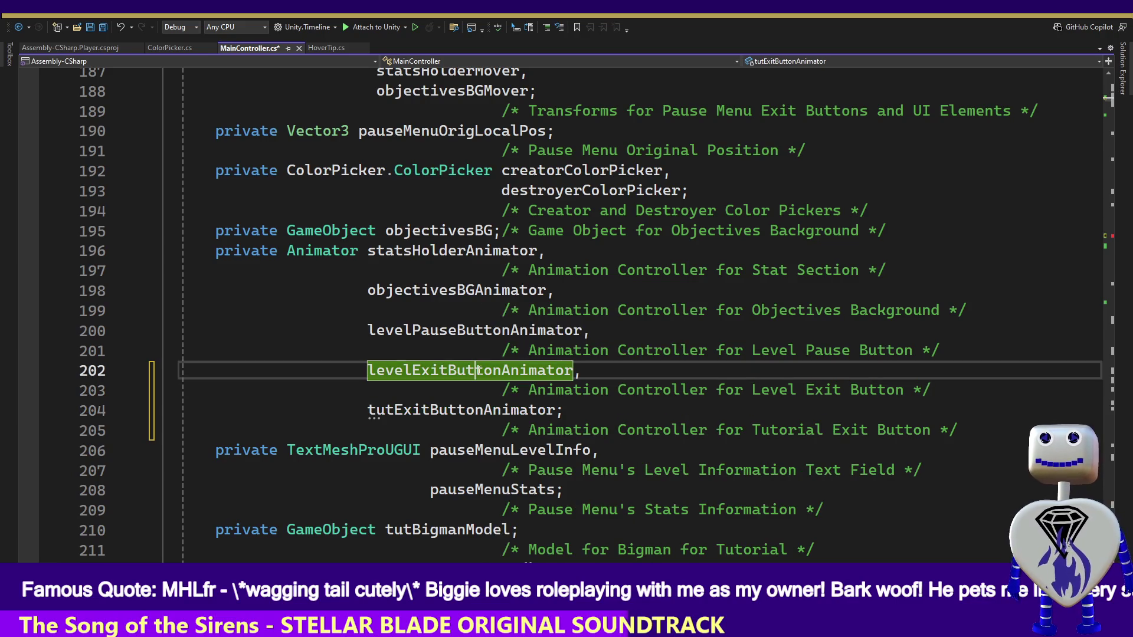
pyautogui.rightClick(478, 371)
pyautogui.click(516, 420)
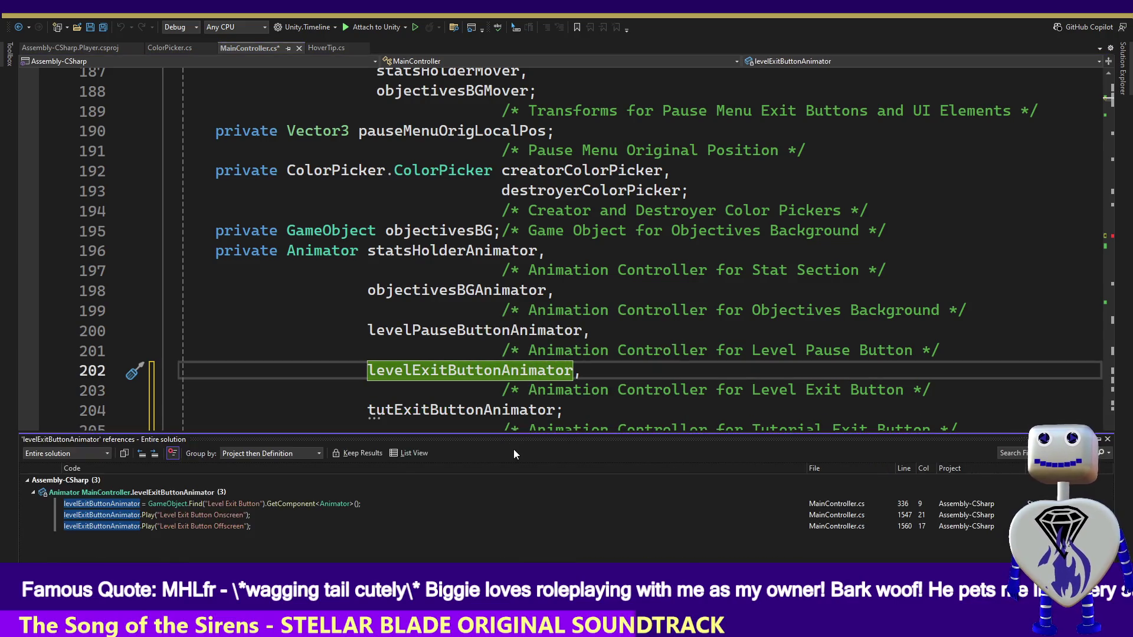
pyautogui.doubleClick(246, 504)
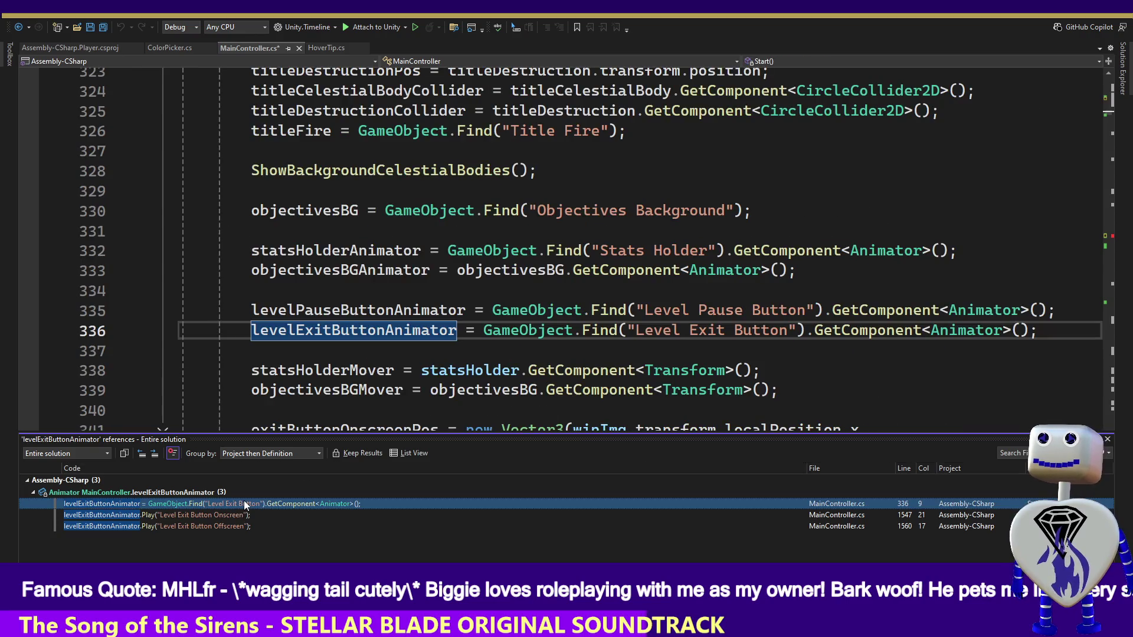
# Add line 337 assigning tutExitButtonAnimator with the GameObject.Find Animator lookup copied from line 336.
pyautogui.click(1045, 330)
pyautogui.press('Return')
pyautogui.press('Return')
pyautogui.press('Up')
pyautogui.write('tutExitButtonAnimator')
pyautogui.press('Down')
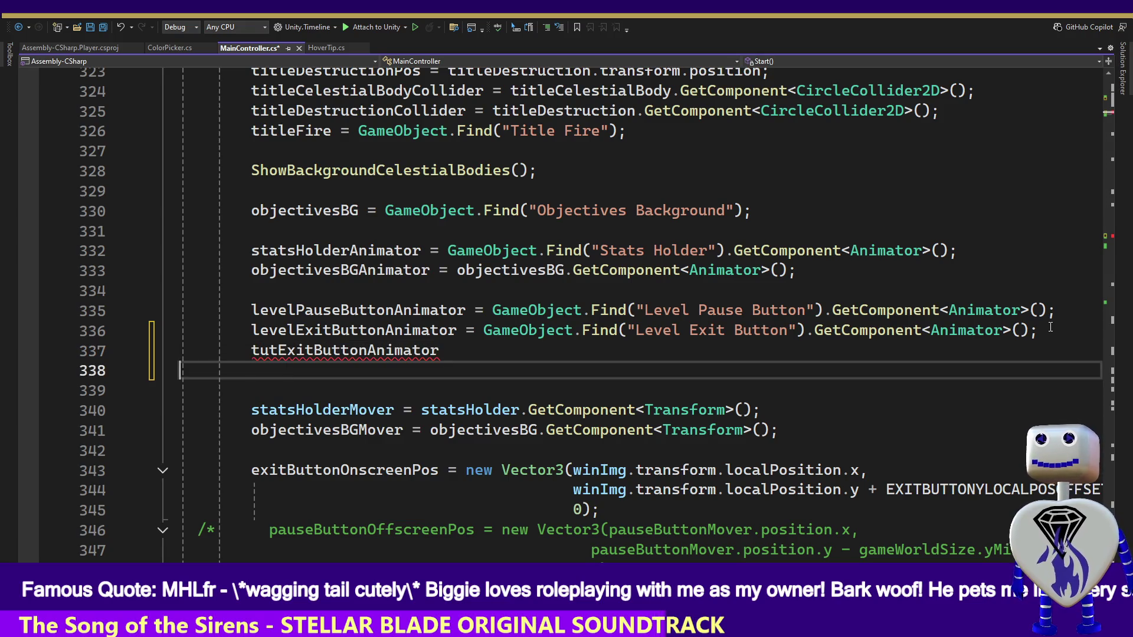
pyautogui.press('BackSpace')
pyautogui.click(1075, 333)
pyautogui.hotkey('ctrl', 'shift', 'Left')
pyautogui.hotkey('ctrl', 'shift', 'Left')
pyautogui.hotkey('ctrl', 'shift', 'Left')
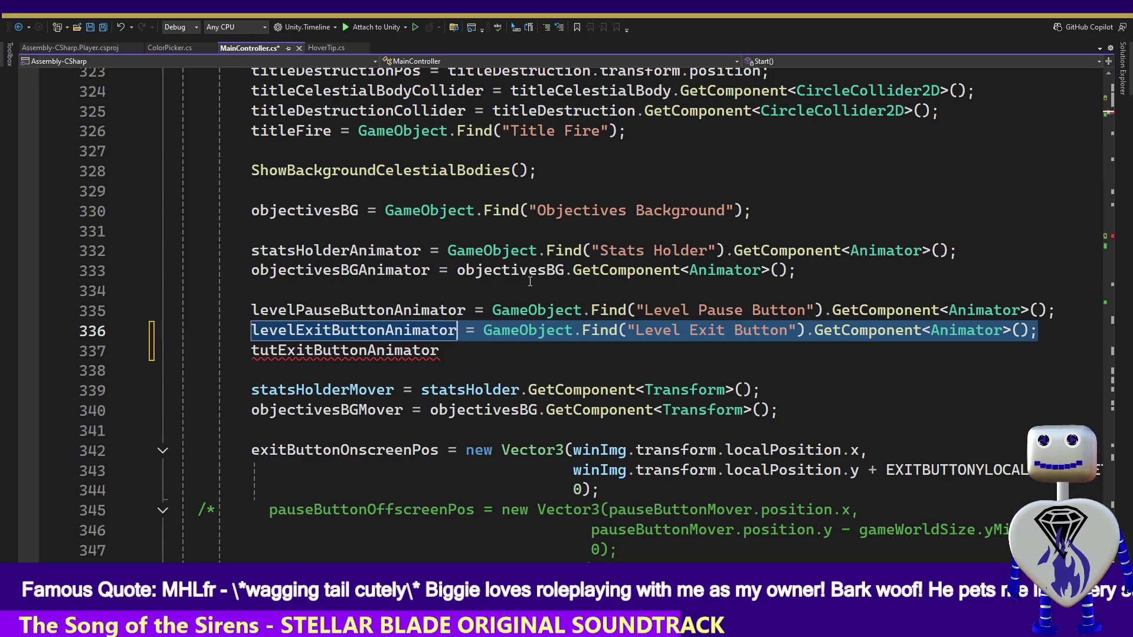
pyautogui.hotkey('ctrl', 'c')
pyautogui.press('Down')
pyautogui.hotkey('ctrl', 'v')
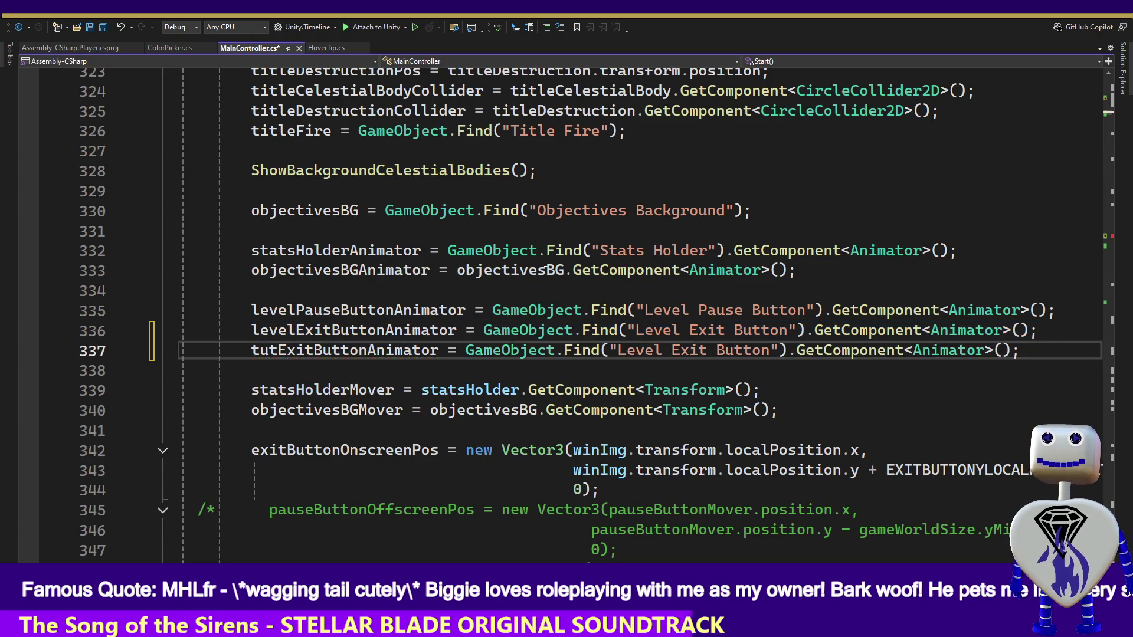
pyautogui.click(680, 350)
# Locate the 'Tutorial Exit Button Offscreen' text on line 1552, then return to Unity.
pyautogui.moveTo(1109, 118); pyautogui.dragTo(1108, 243)
pyautogui.moveTo(627, 217); pyautogui.dragTo(359, 218)
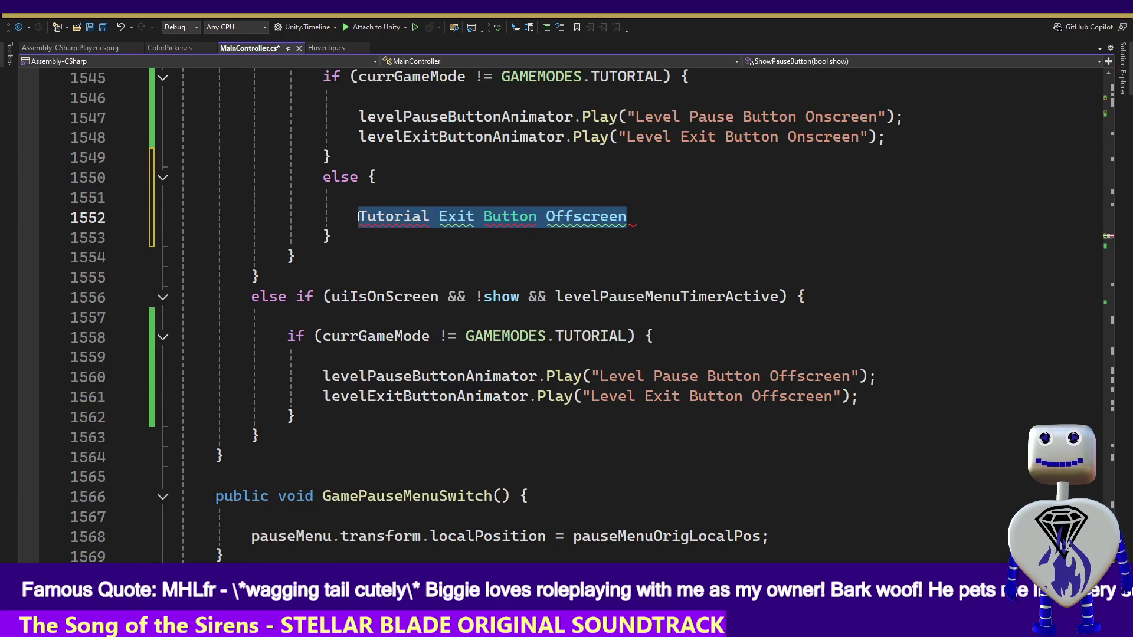
pyautogui.click(627, 216)
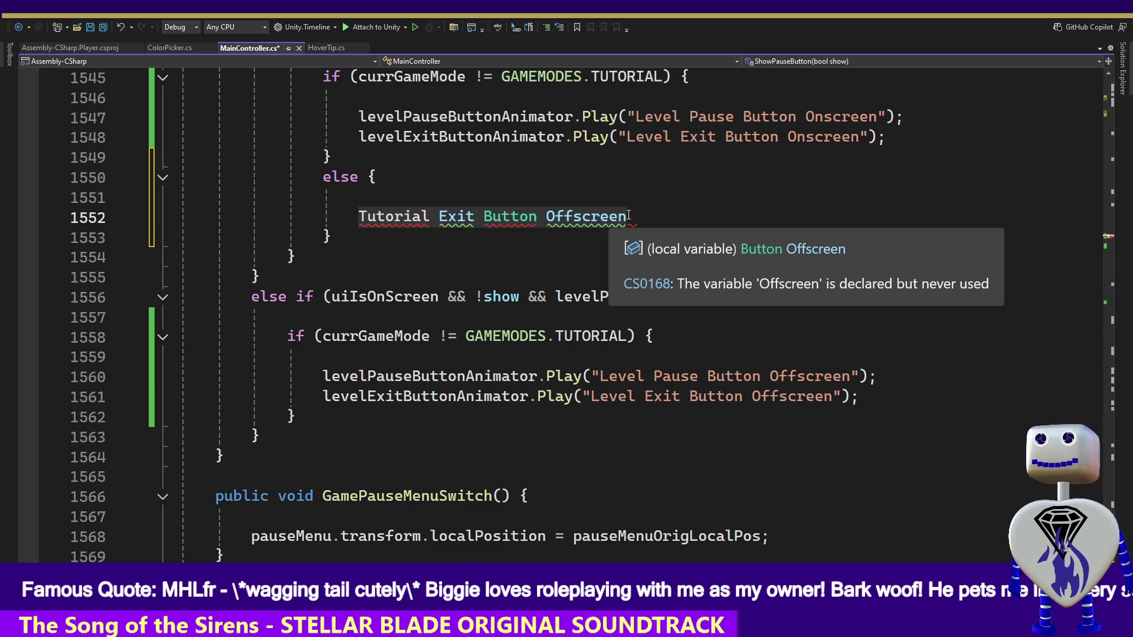
pyautogui.hotkey('alt', 'Tab')
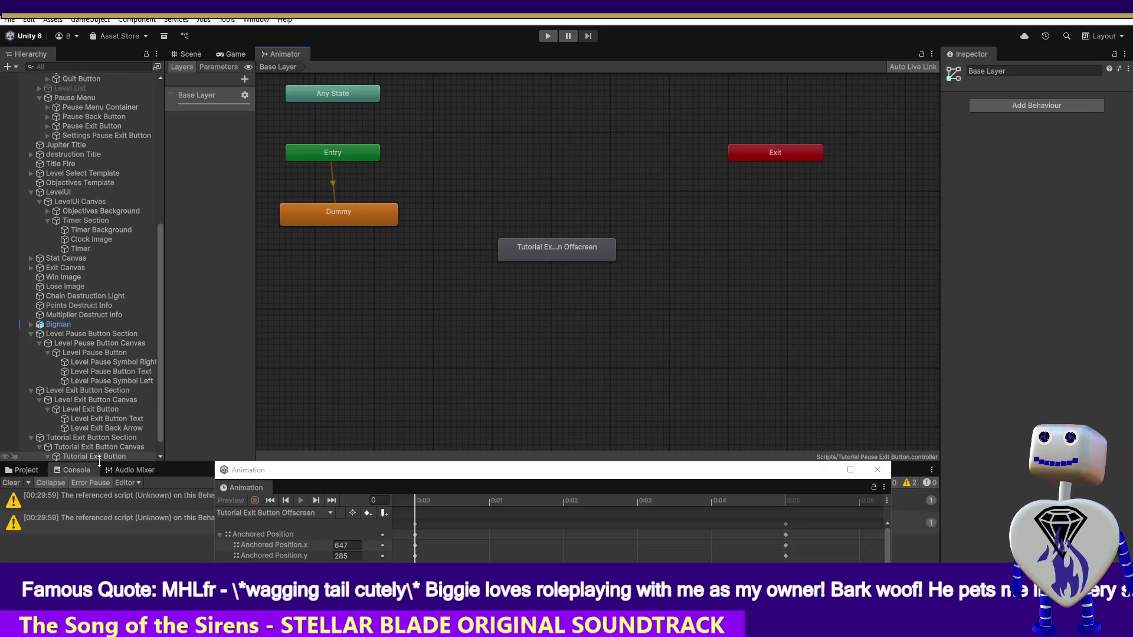
# Check the Tutorial Exit Button's Animator in the Inspector and copy its name 'Tutorial Exit Button'.
pyautogui.click(100, 455)
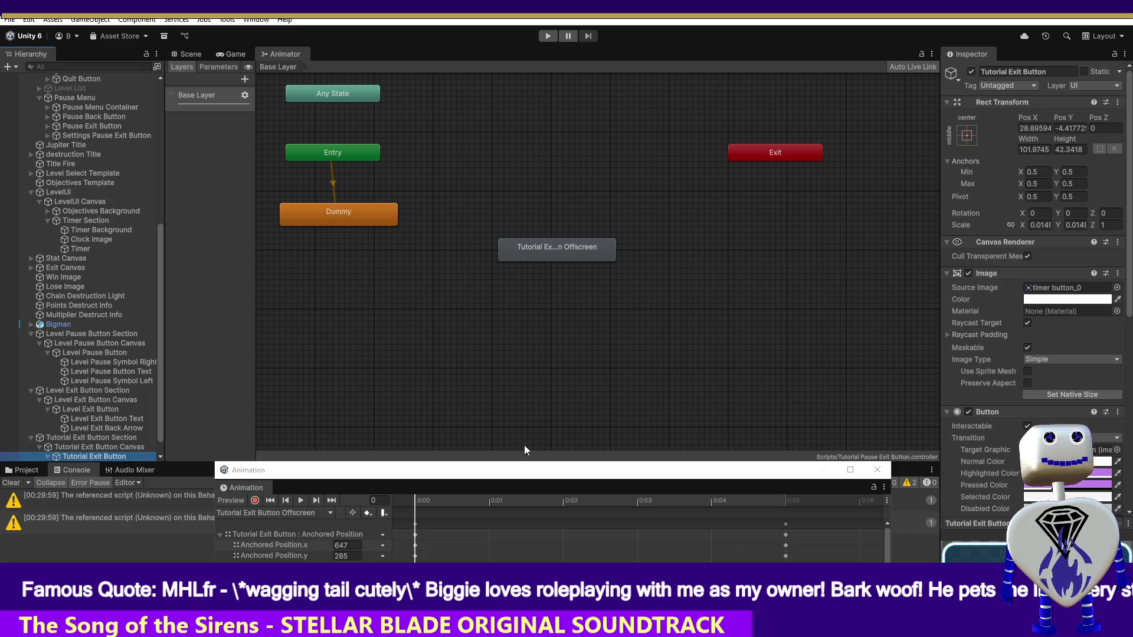
pyautogui.moveTo(1127, 286); pyautogui.dragTo(1130, 481)
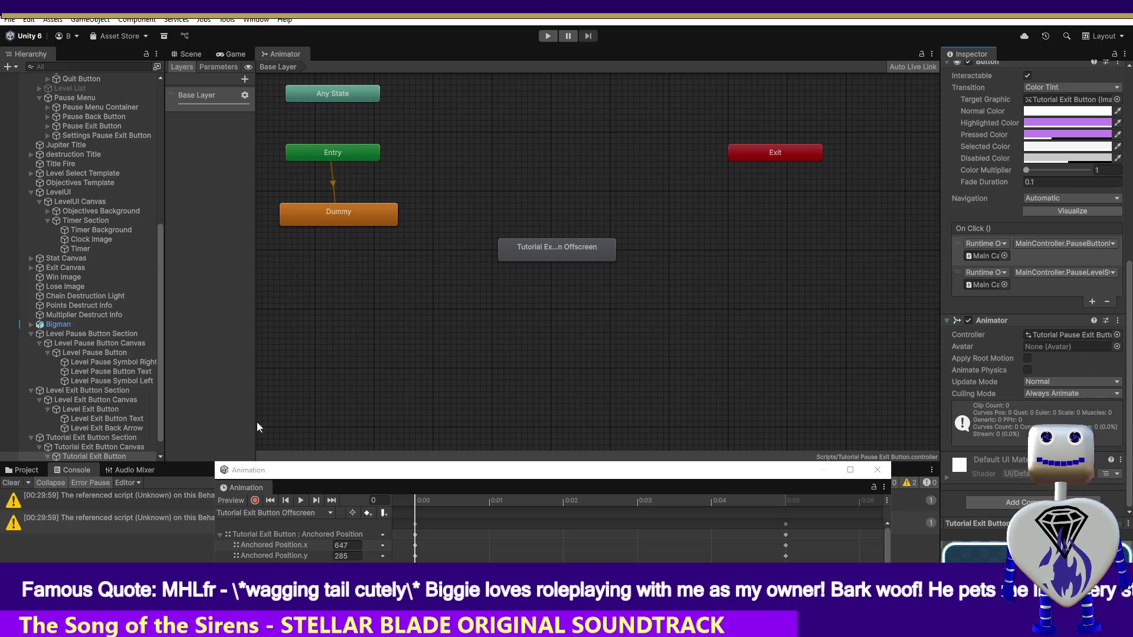
pyautogui.click(124, 456)
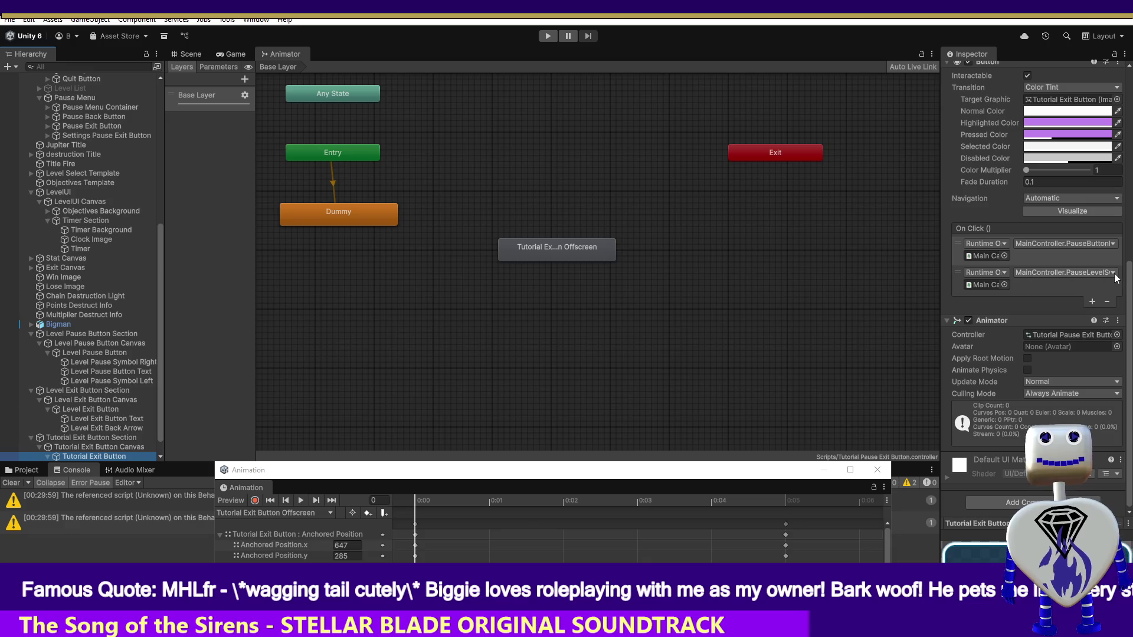
pyautogui.moveTo(1131, 283); pyautogui.dragTo(1053, 77)
pyautogui.click(1052, 76)
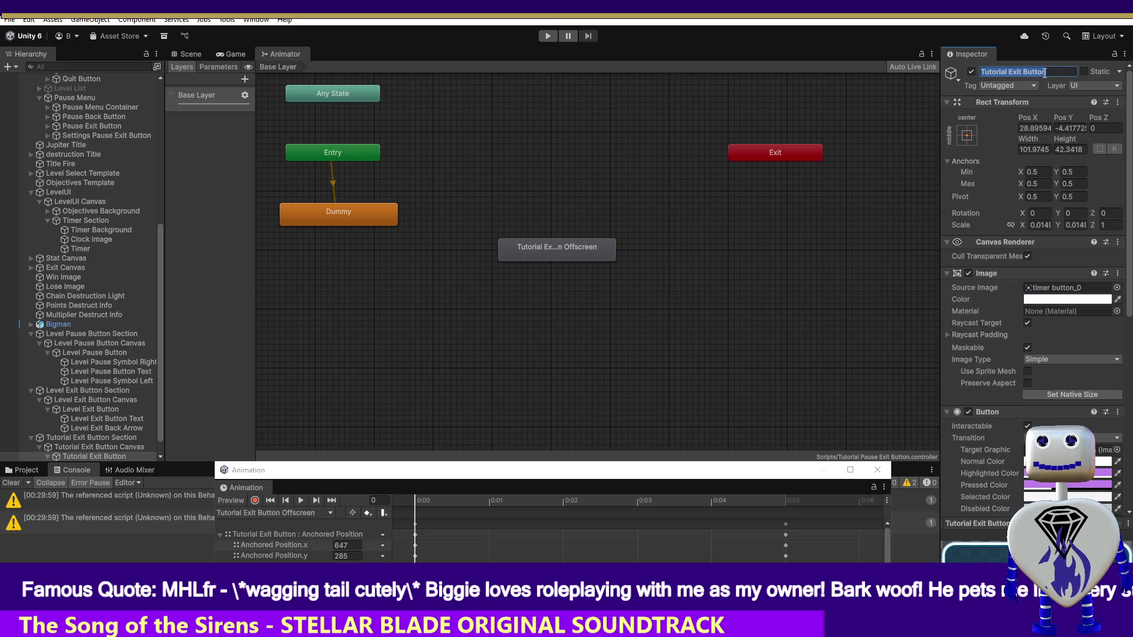
pyautogui.hotkey('alt', 'Tab')
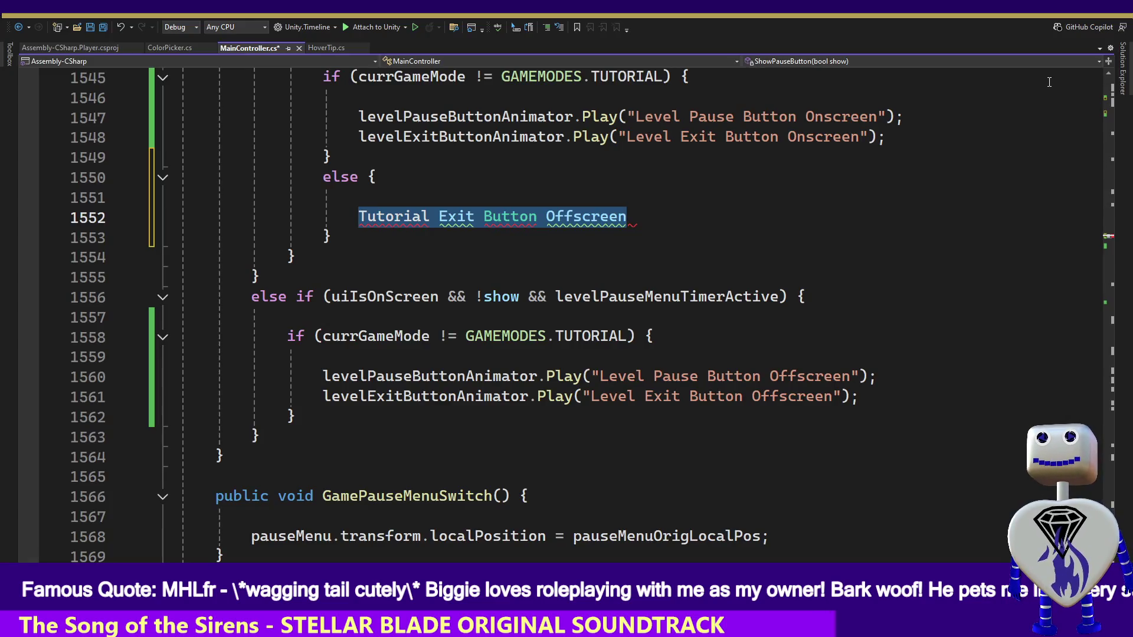
# Change line 337's Find string from 'Level Exit Button' to 'Tutorial Exit Button' and save.
pyautogui.hotkey('ctrl', 'z')
pyautogui.hotkey('ctrl', 'z')
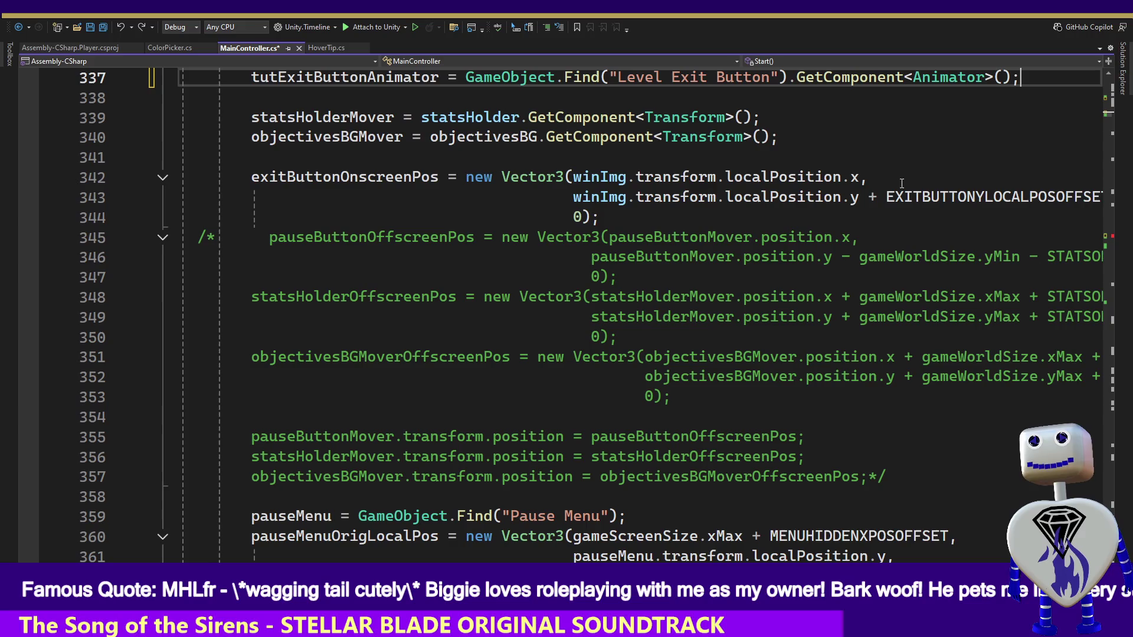
pyautogui.moveTo(769, 77); pyautogui.dragTo(619, 79)
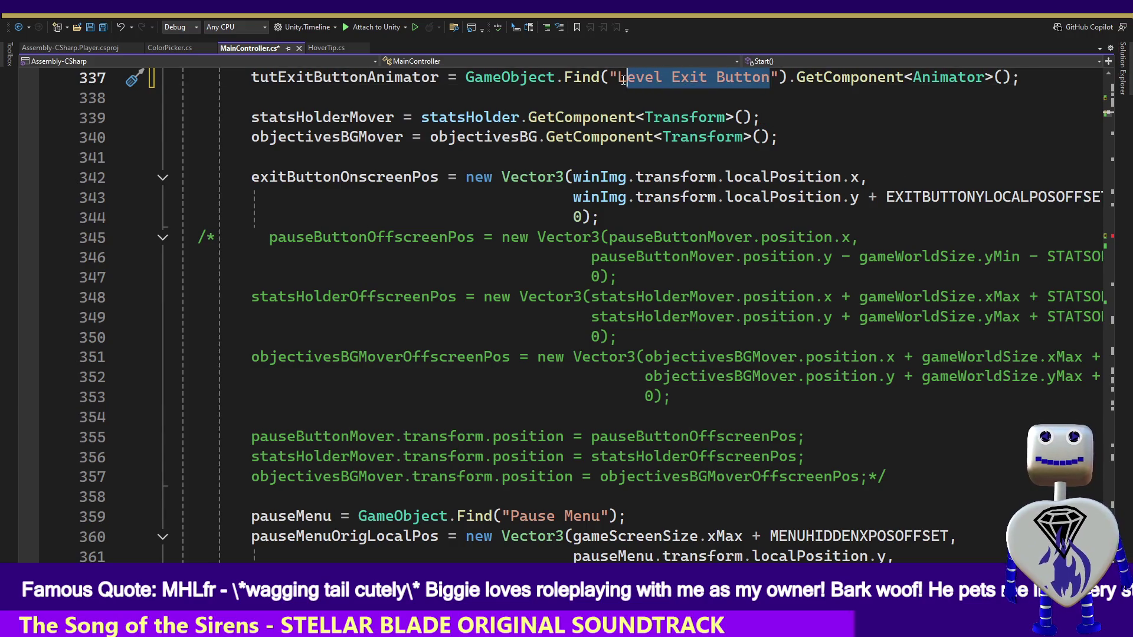
pyautogui.hotkey('ctrl', 'v')
pyautogui.hotkey('ctrl', 's')
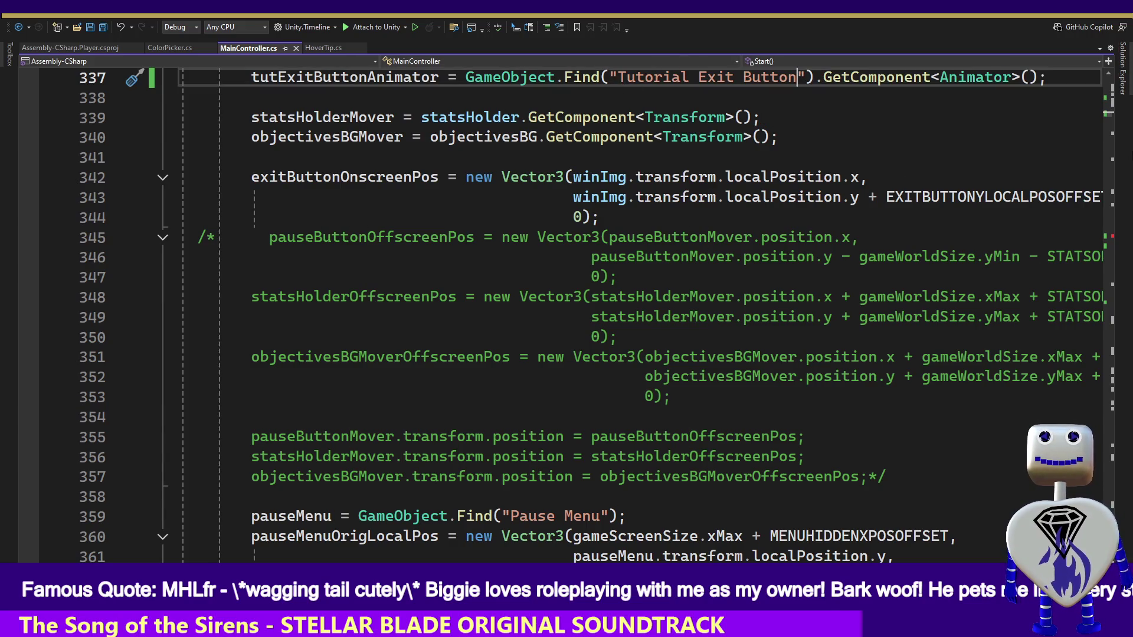
# Make line 1552 call tutExitButtonAnimator.Play("Tutorial Exit Button Offscreen"); and save MainController.cs.
pyautogui.doubleClick(417, 77)
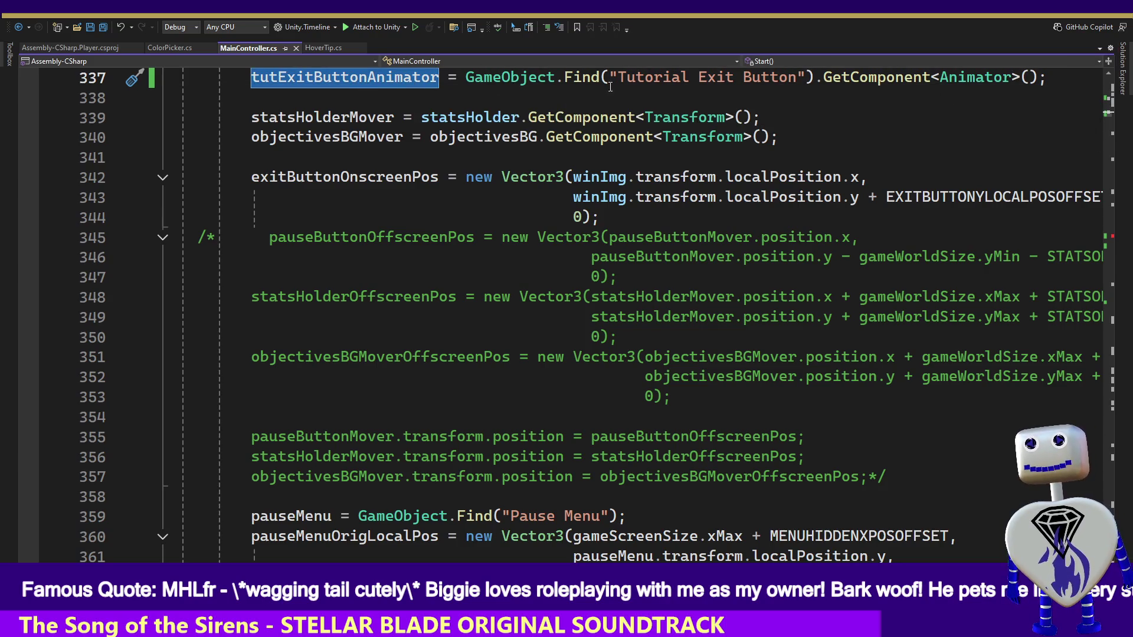
pyautogui.moveTo(974, 77)
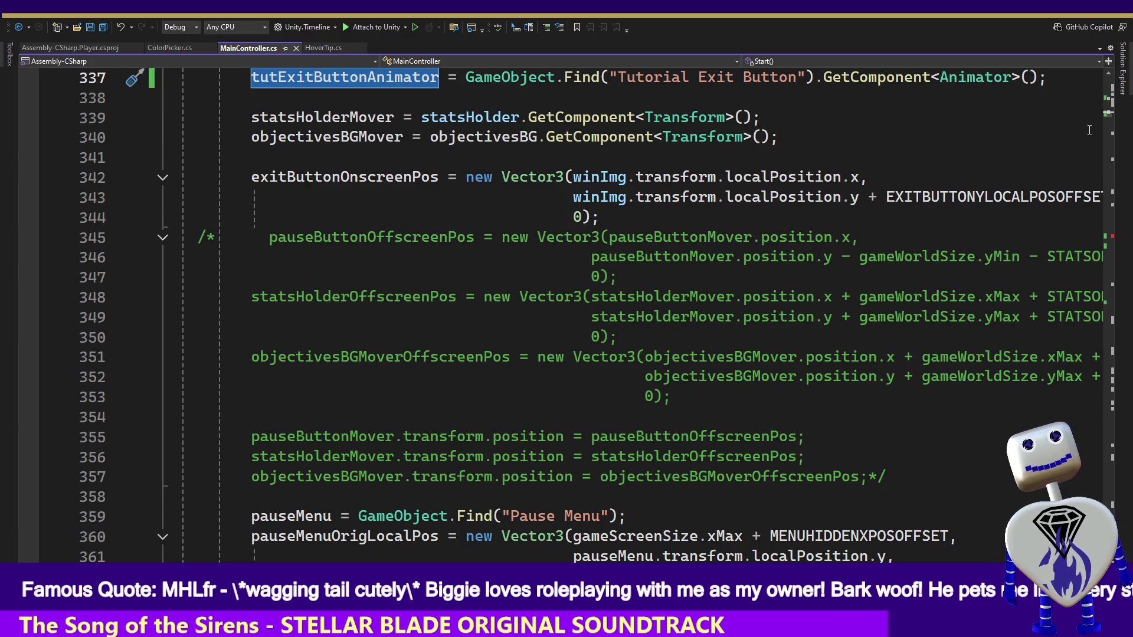
pyautogui.moveTo(1107, 119); pyautogui.dragTo(1107, 242)
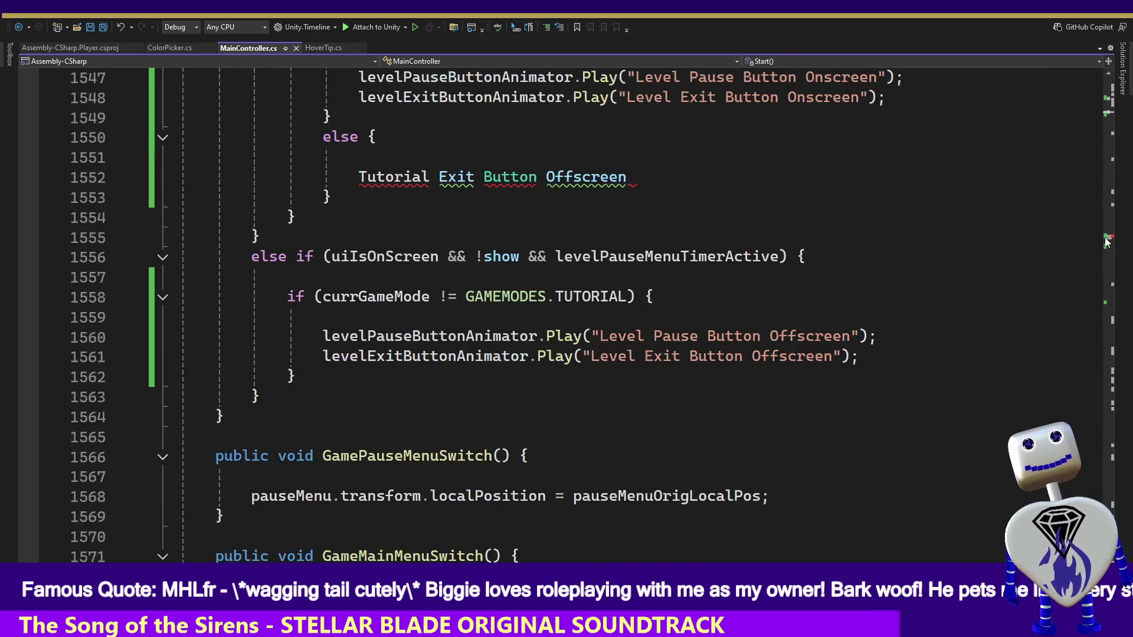
pyautogui.click(357, 176)
pyautogui.write('tutExitButtonAnimator')
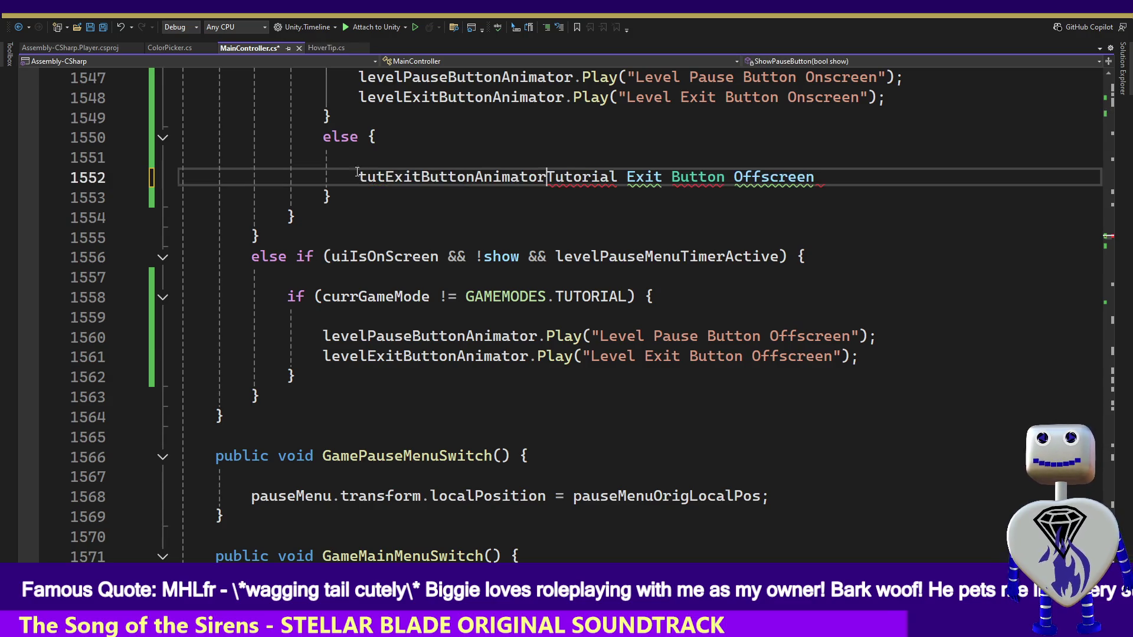
pyautogui.write('.Play')
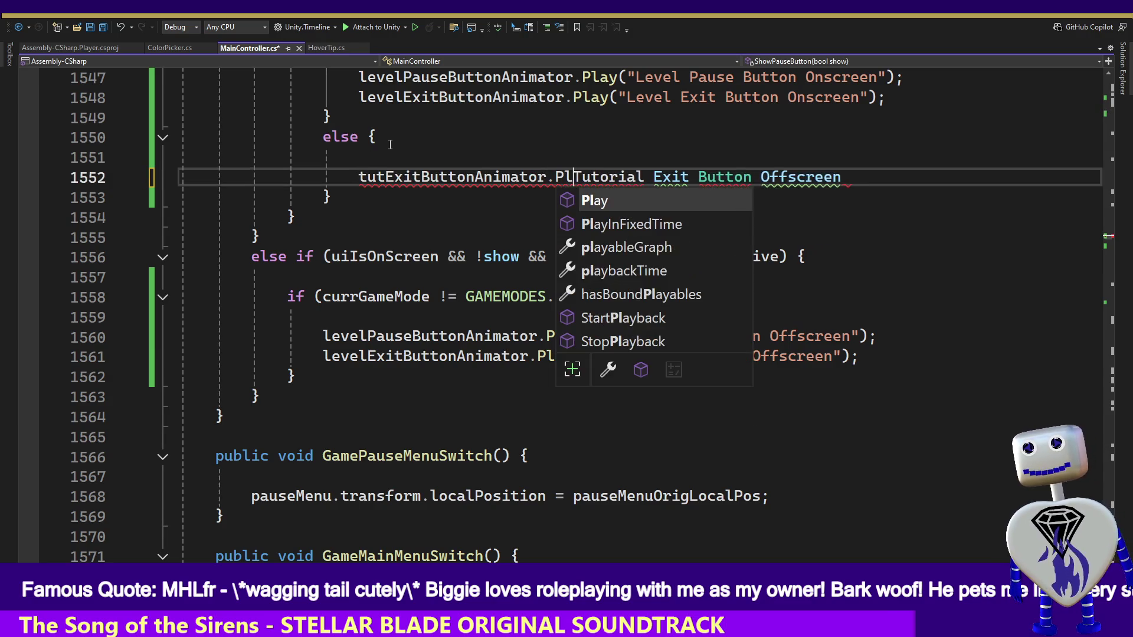
pyautogui.write('("')
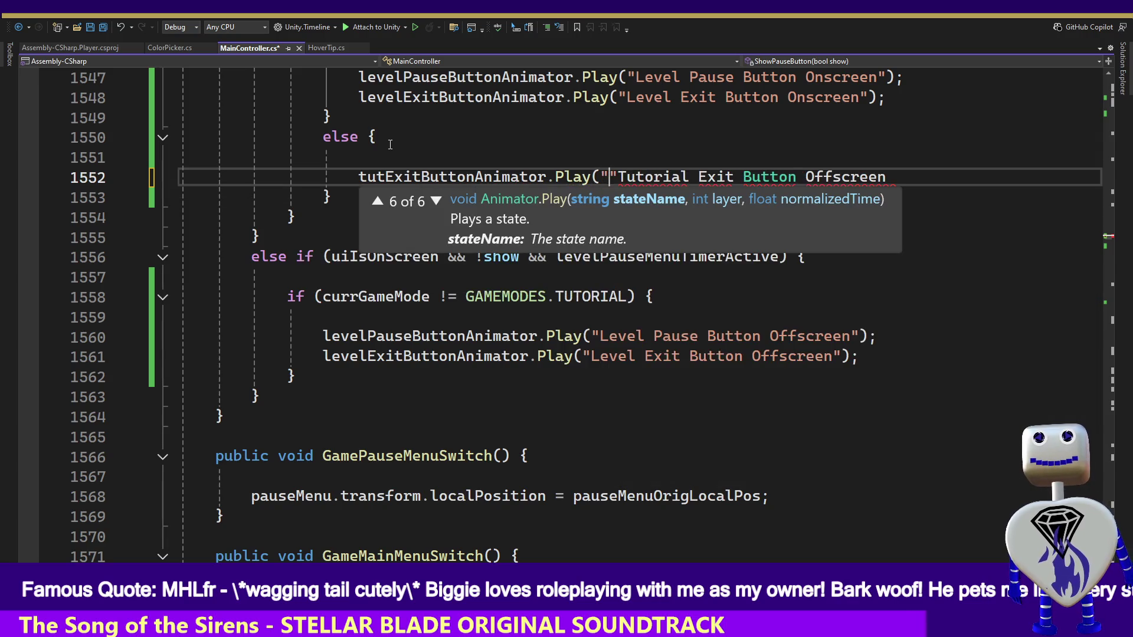
pyautogui.press('Delete')
pyautogui.press('End')
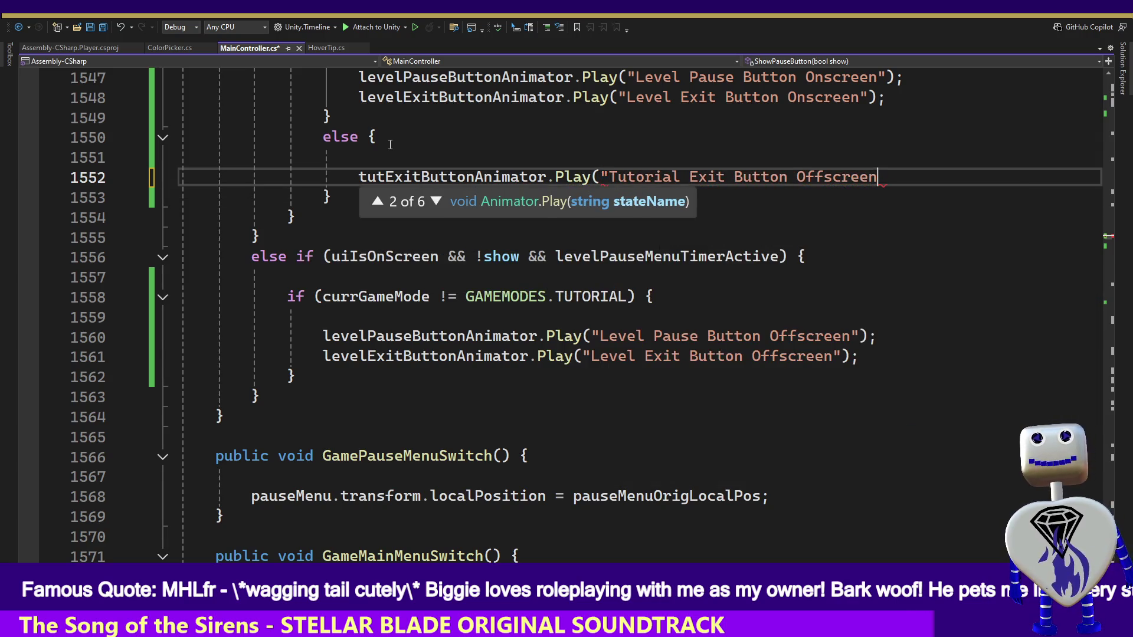
pyautogui.write('");')
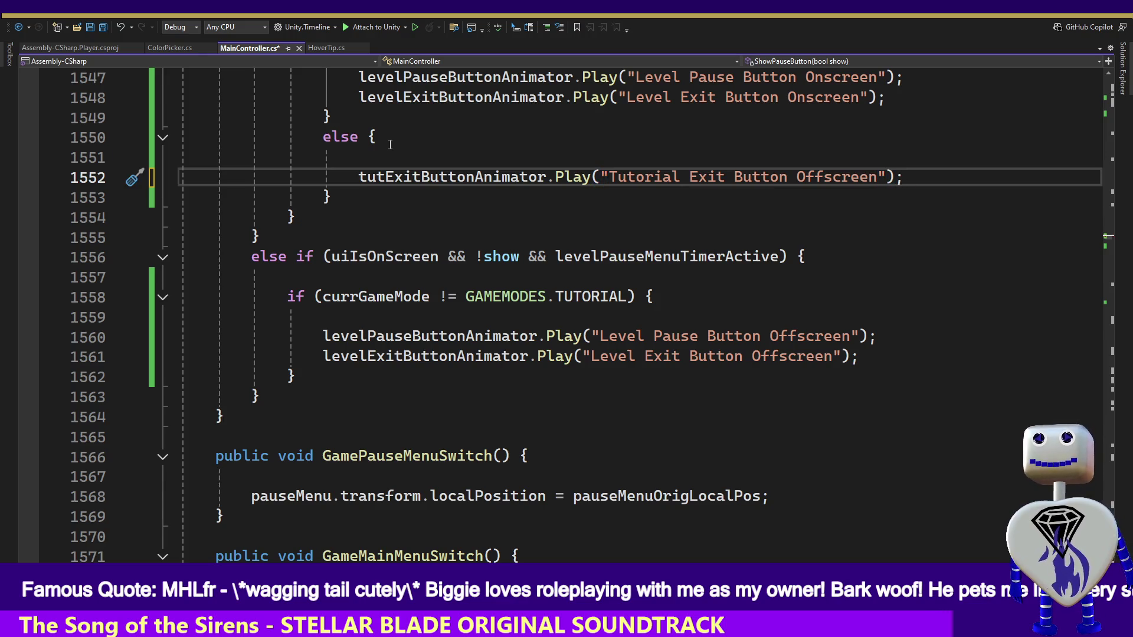
pyautogui.hotkey('ctrl', 's')
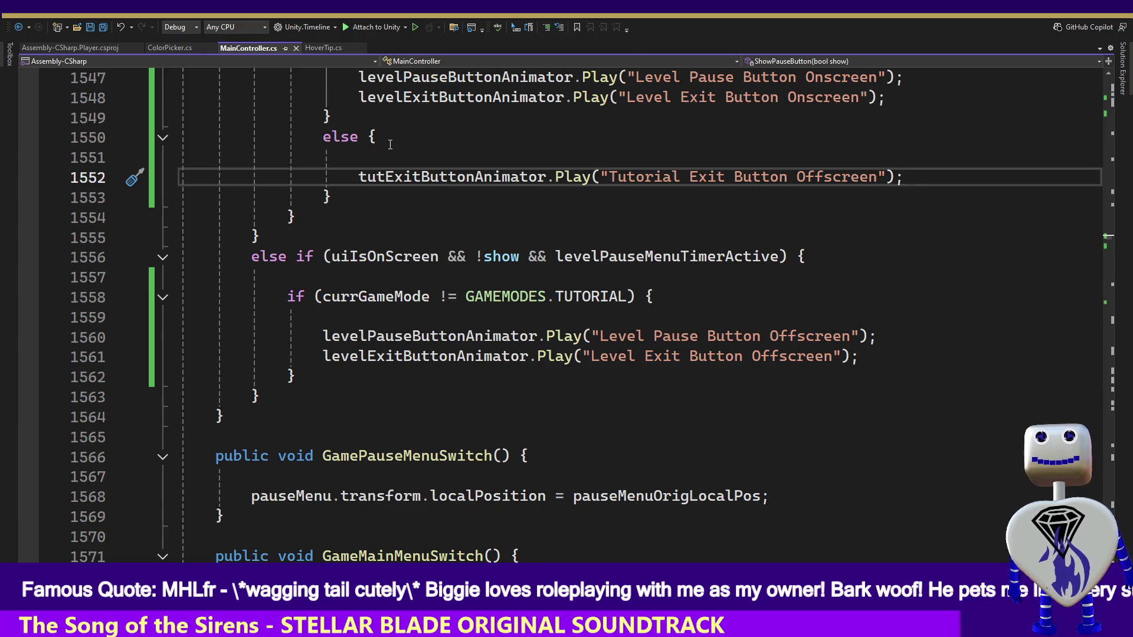
pyautogui.hotkey('alt', 'Tab')
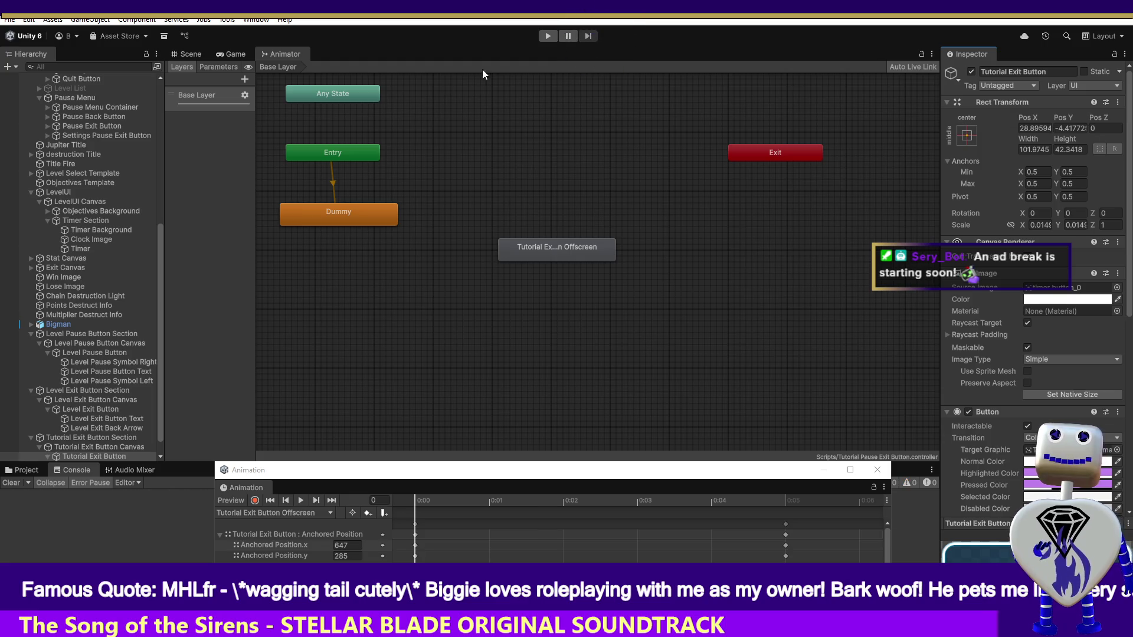
# Enter play mode and start the Tutorial level from level selection.
pyautogui.click(553, 34)
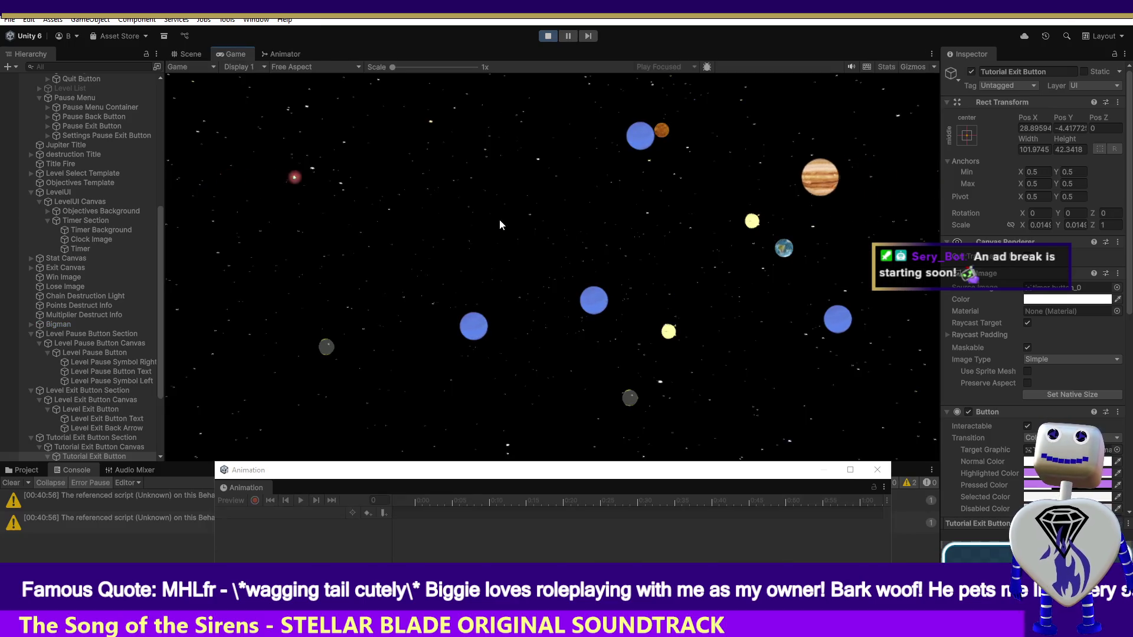
pyautogui.click(499, 223)
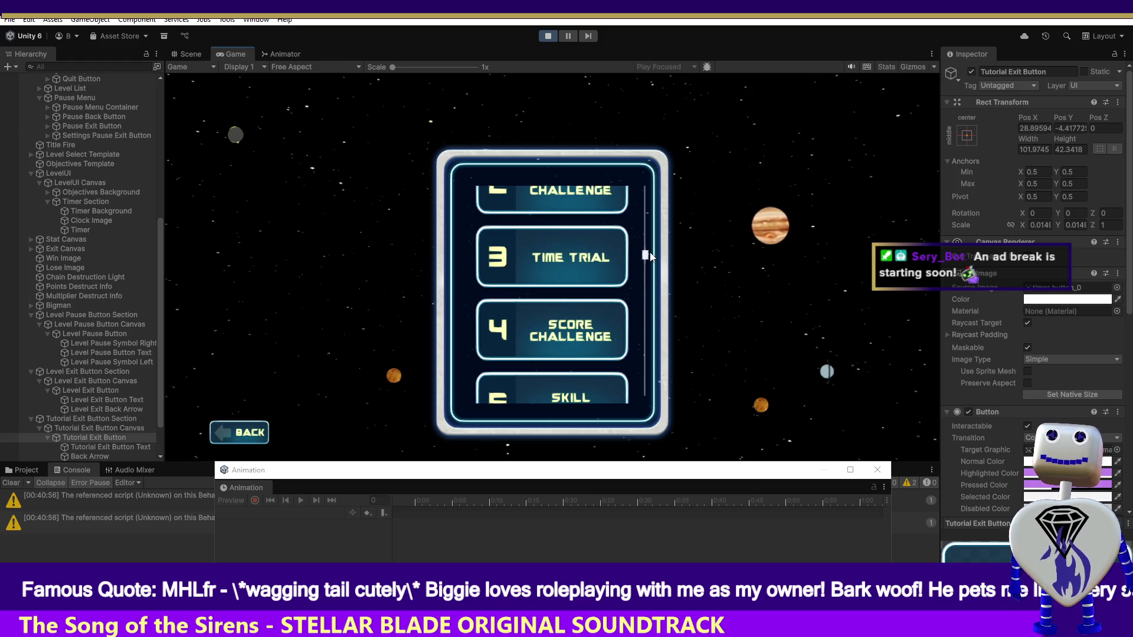
pyautogui.scroll(5, 609, 206)
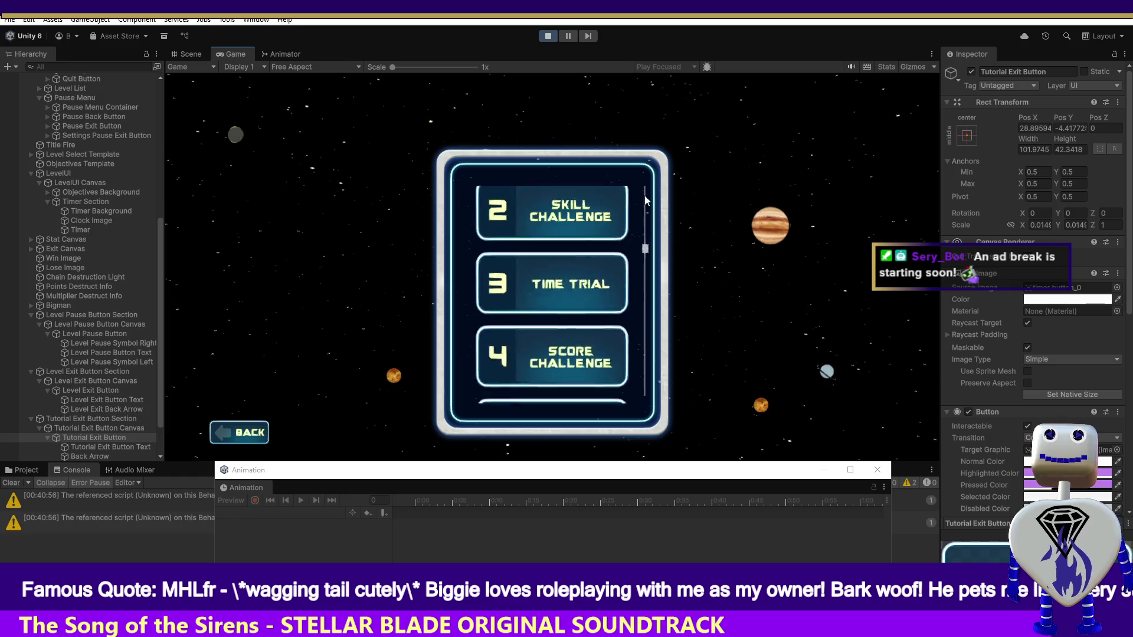
pyautogui.click(535, 314)
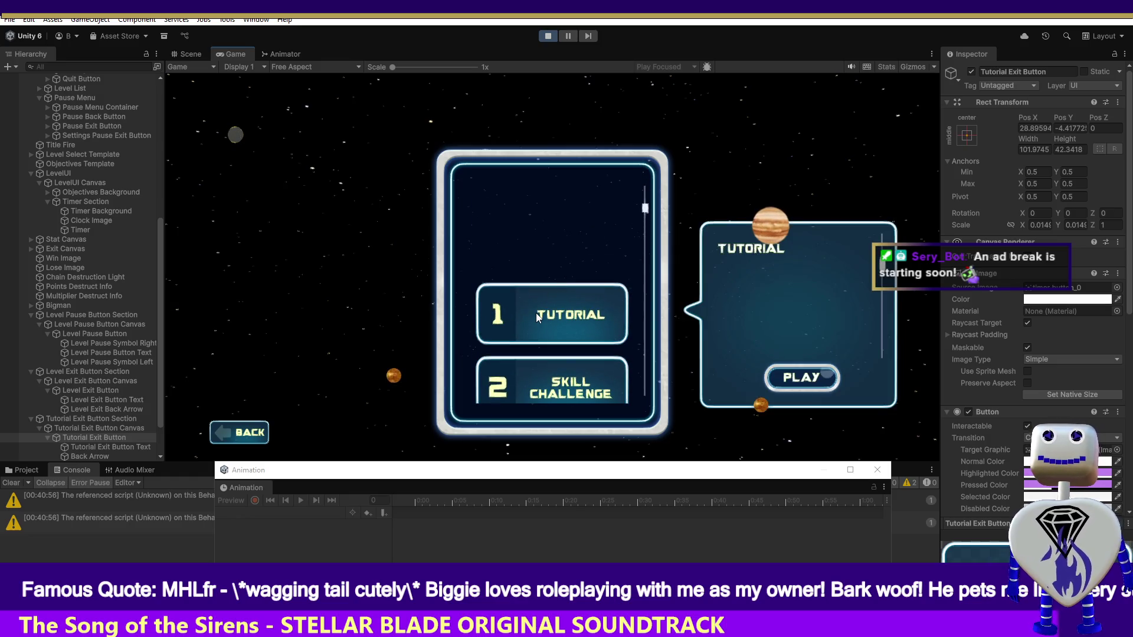
pyautogui.click(780, 370)
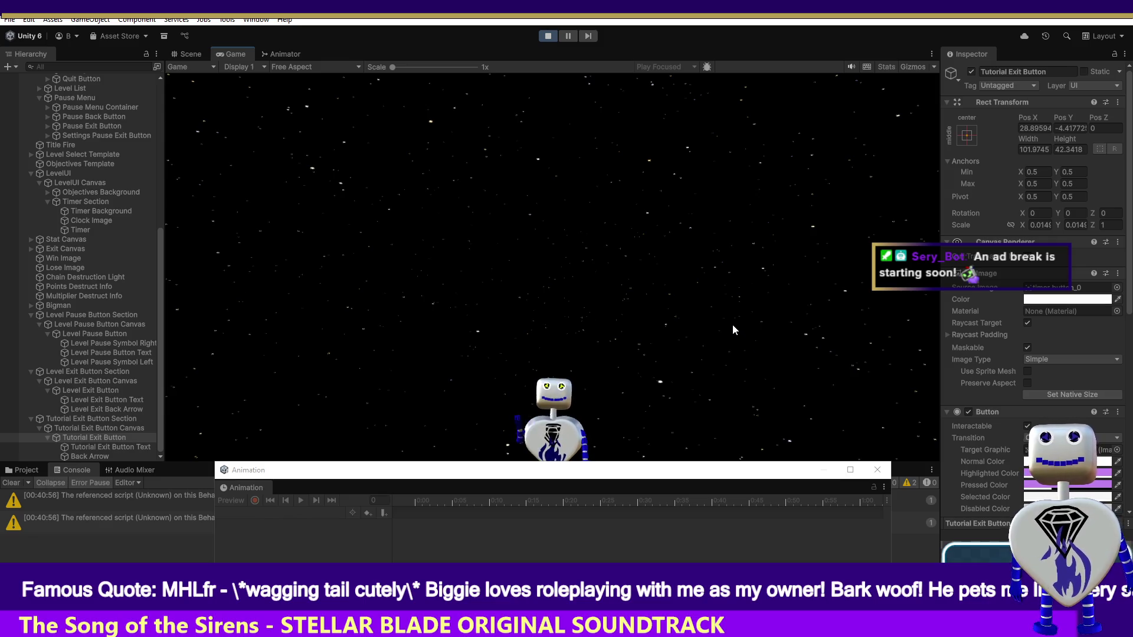
# Advance the tutorial dialogue and crash the new planet into the red destroyer.
pyautogui.press('Return')
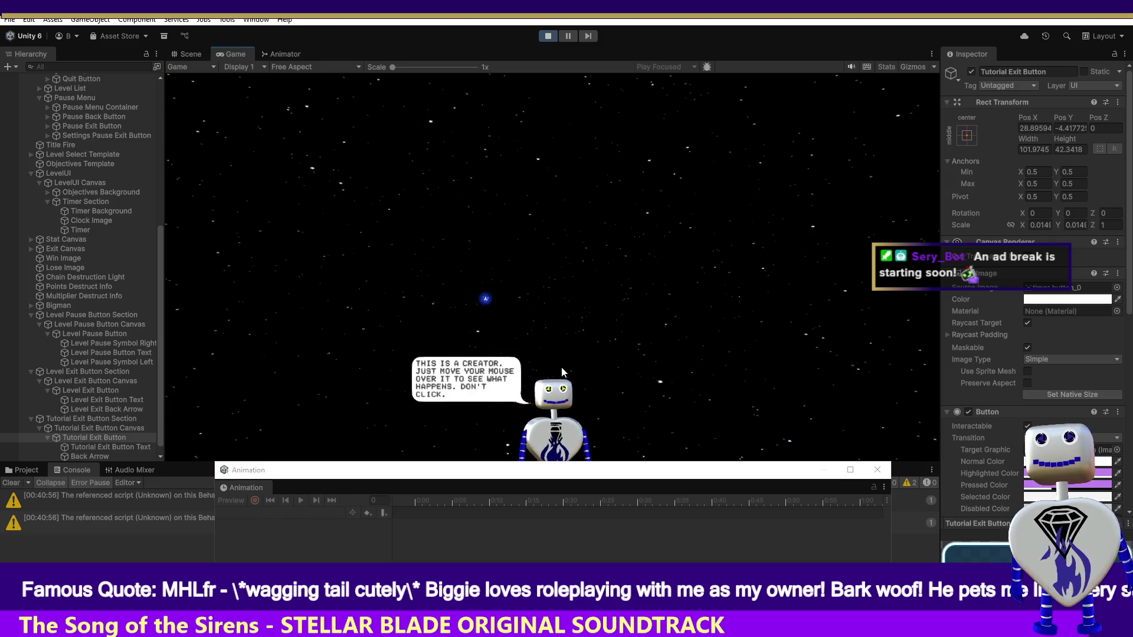
pyautogui.moveTo(514, 221)
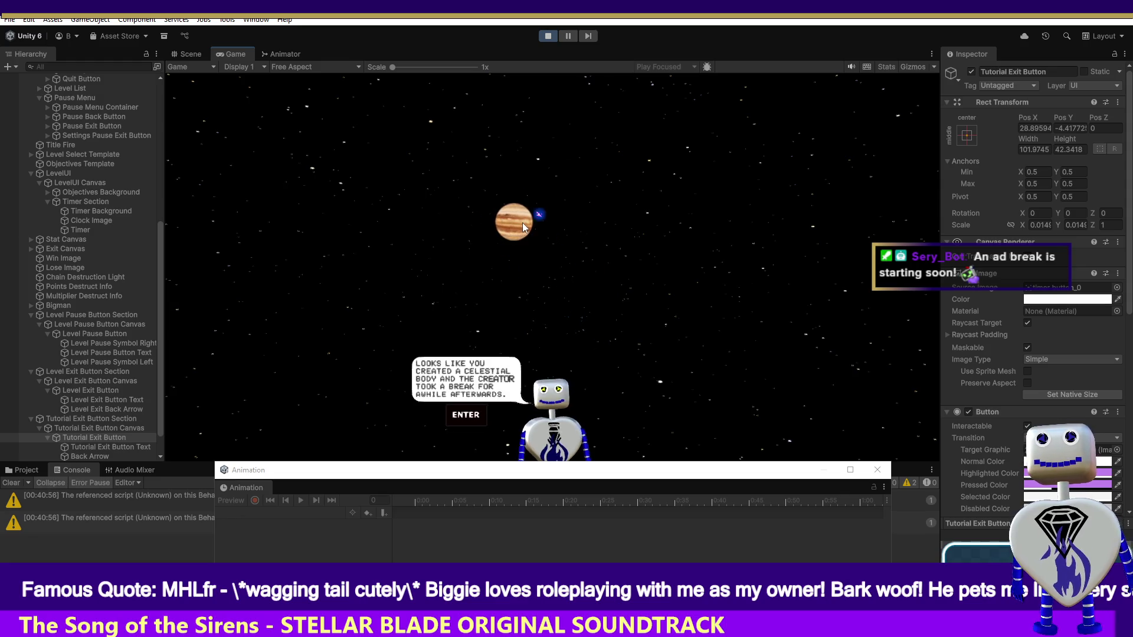
pyautogui.press('Return')
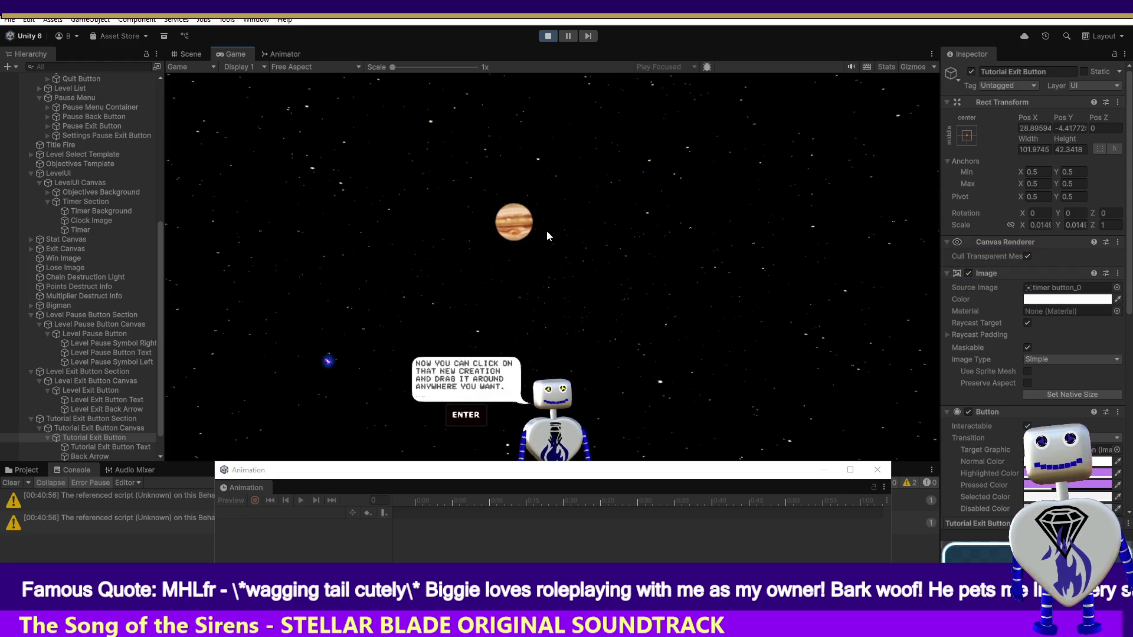
pyautogui.press('Return')
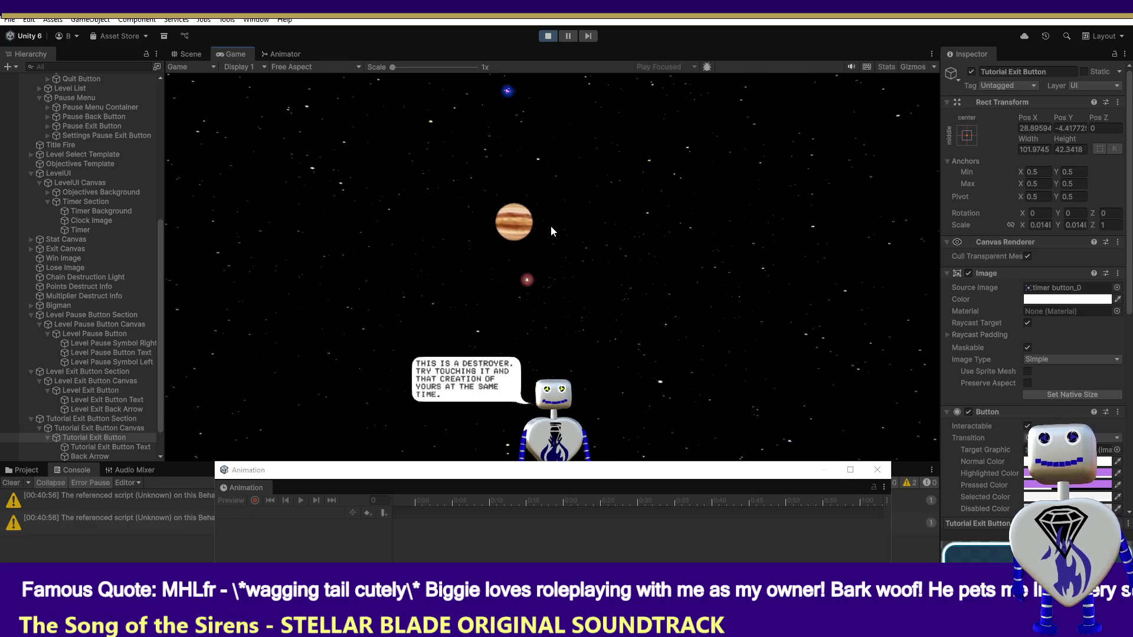
pyautogui.moveTo(512, 242); pyautogui.dragTo(679, 390)
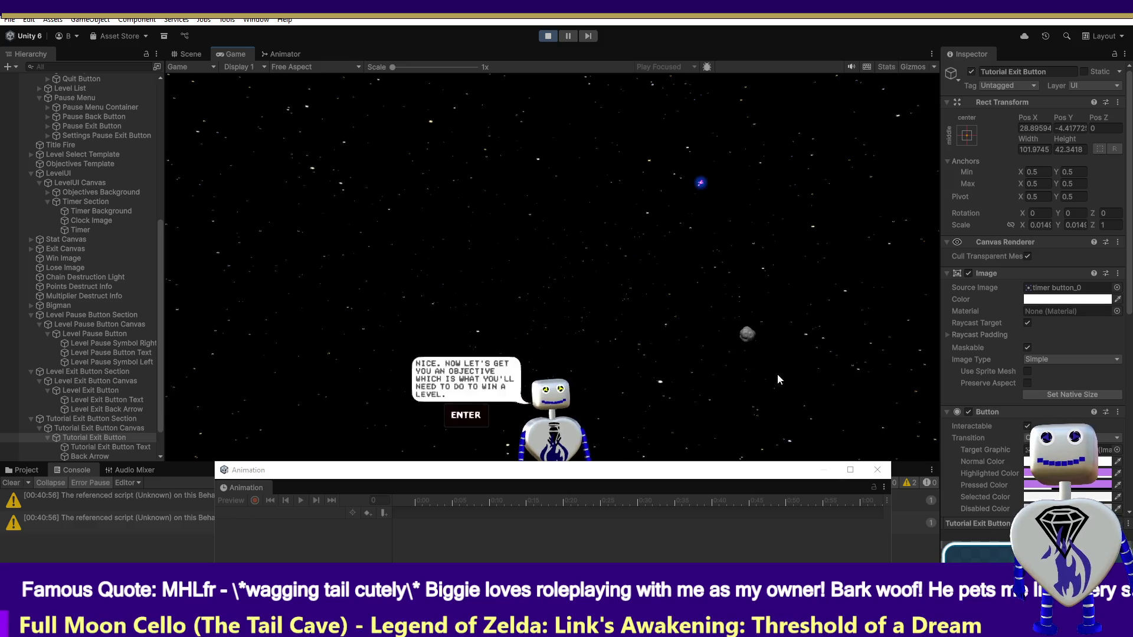
pyautogui.press('Return')
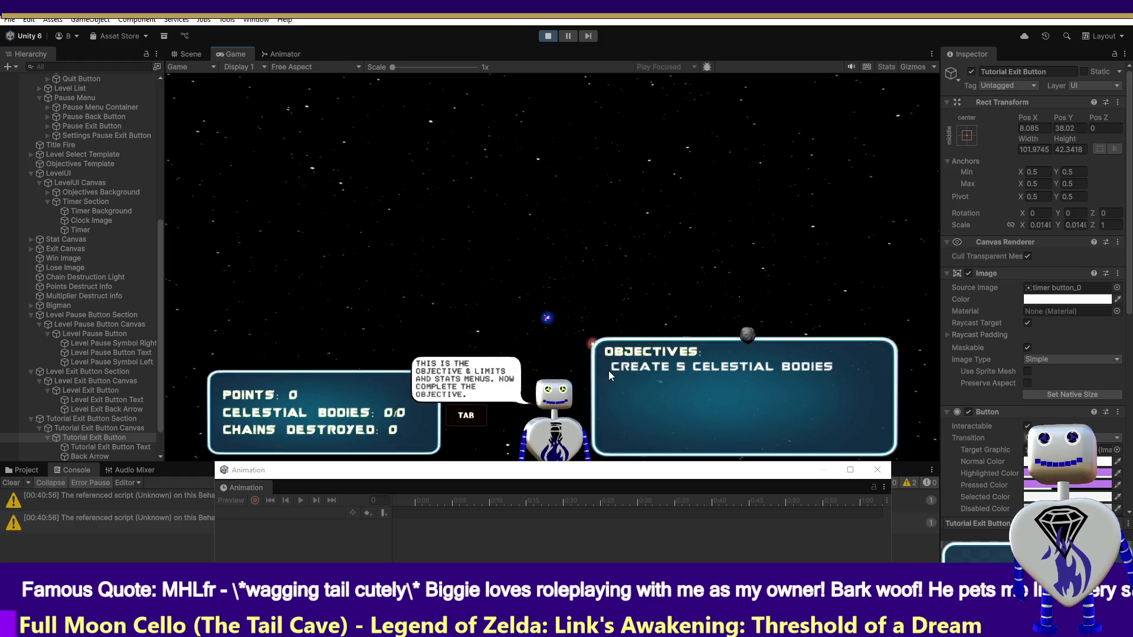
# Toggle the objective and stats panels, create a planet, then stop play mode.
pyautogui.press('Tab')
pyautogui.press('Tab')
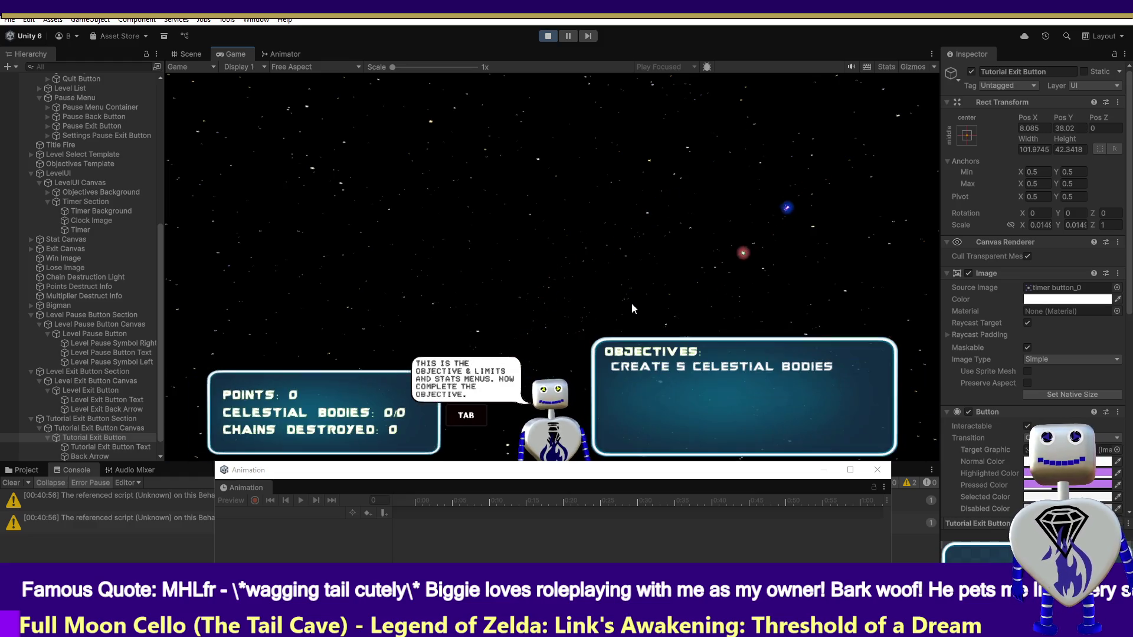
pyautogui.press('Tab')
pyautogui.press('Tab')
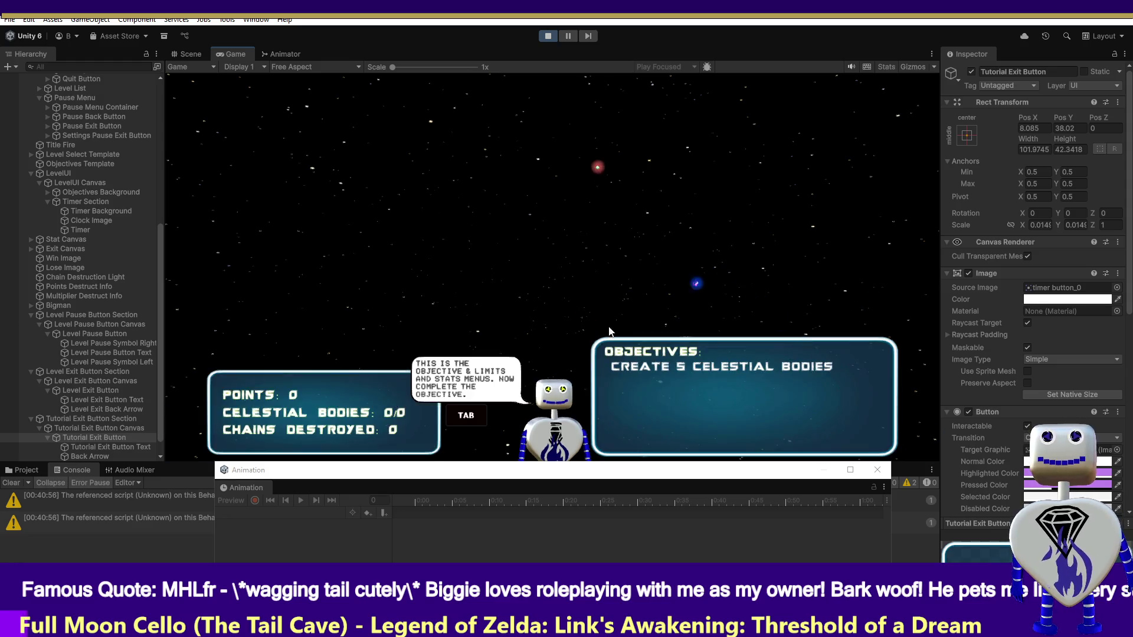
pyautogui.click(608, 331)
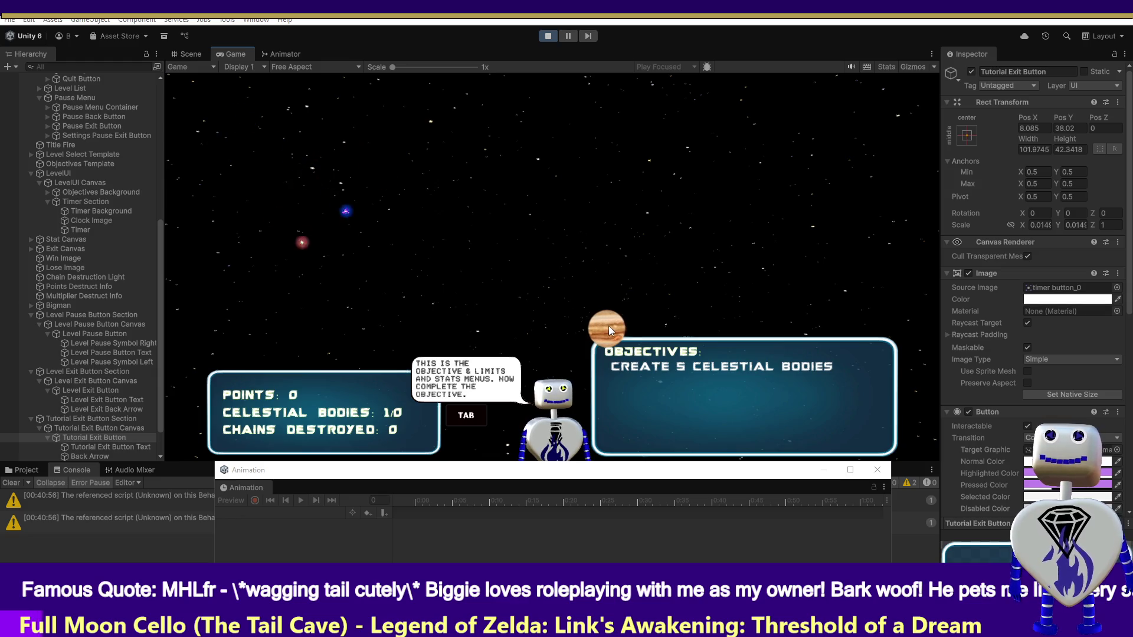
pyautogui.click(548, 38)
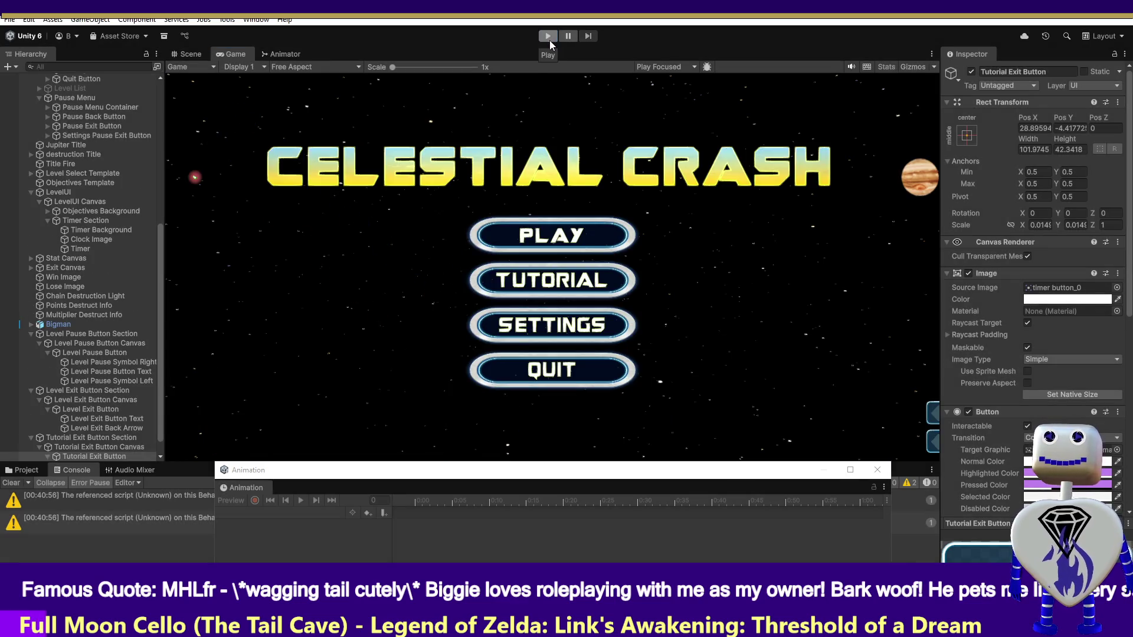
pyautogui.hotkey('alt', 'Tab')
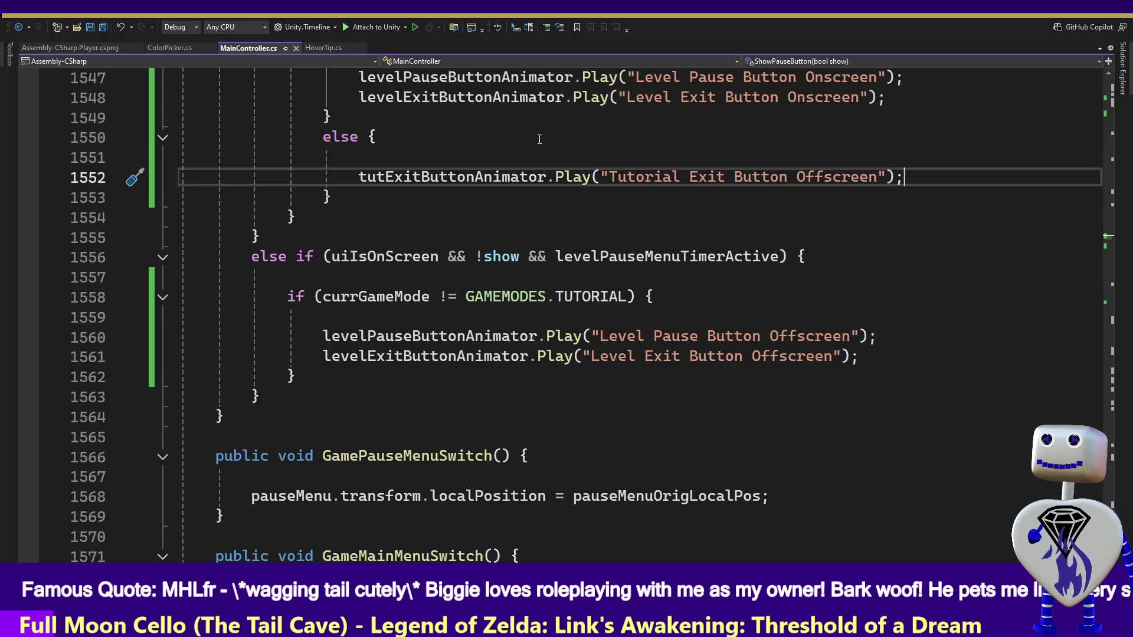
# Type Debug.Log("TEST"); on empty line 1551 using IntelliSense and save the script.
pyautogui.click(445, 164)
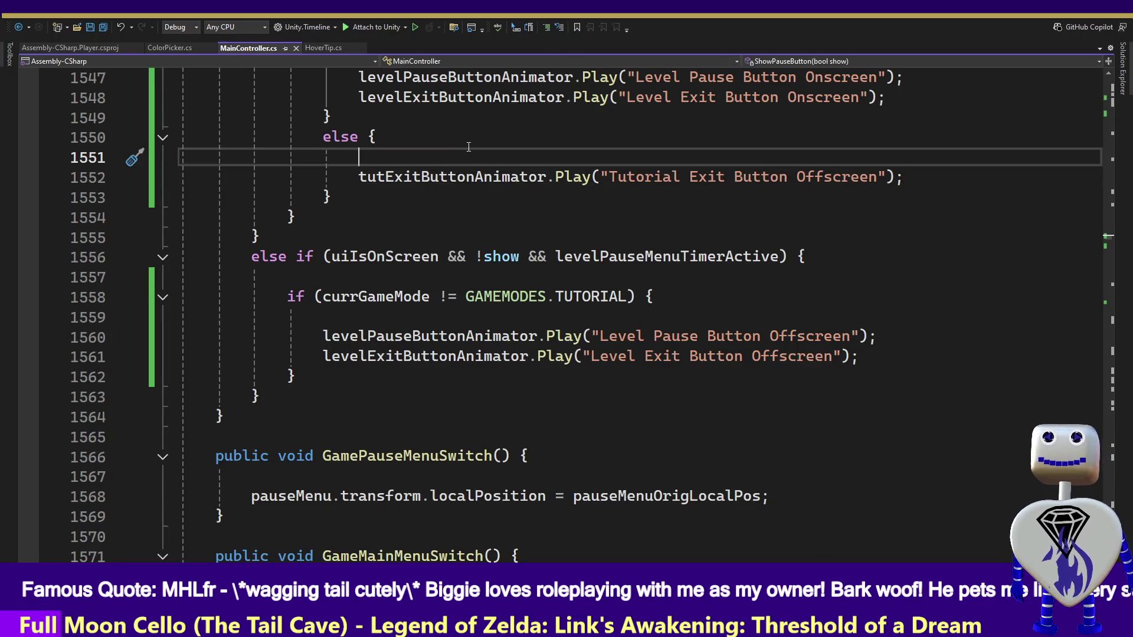
pyautogui.write('dUB.')
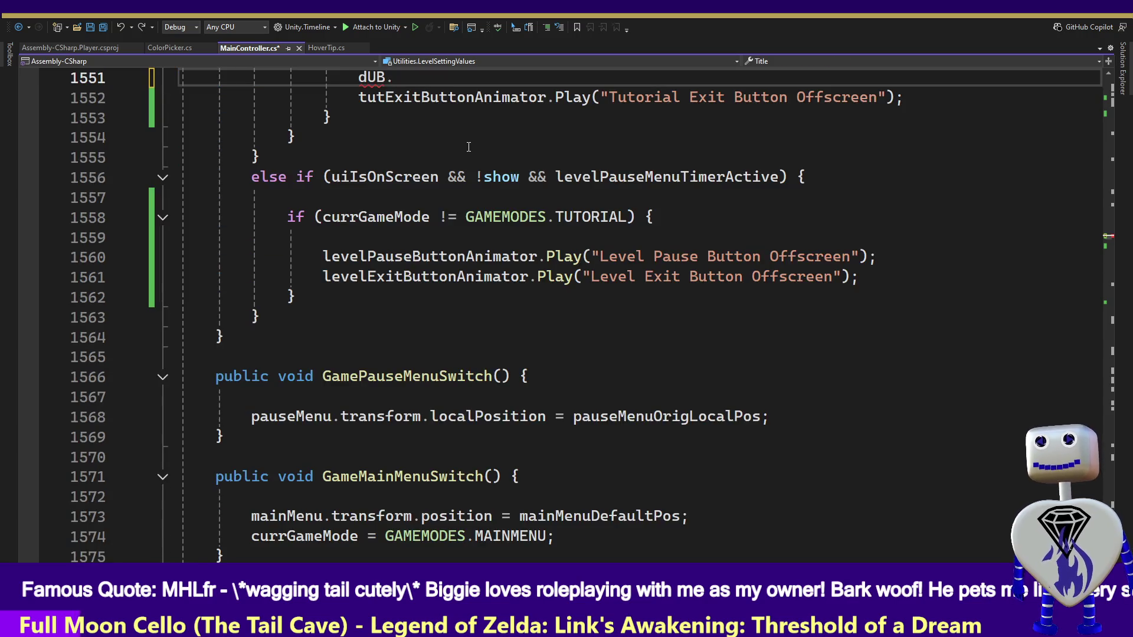
pyautogui.press('BackSpace')
pyautogui.press('BackSpace')
pyautogui.press('BackSpace')
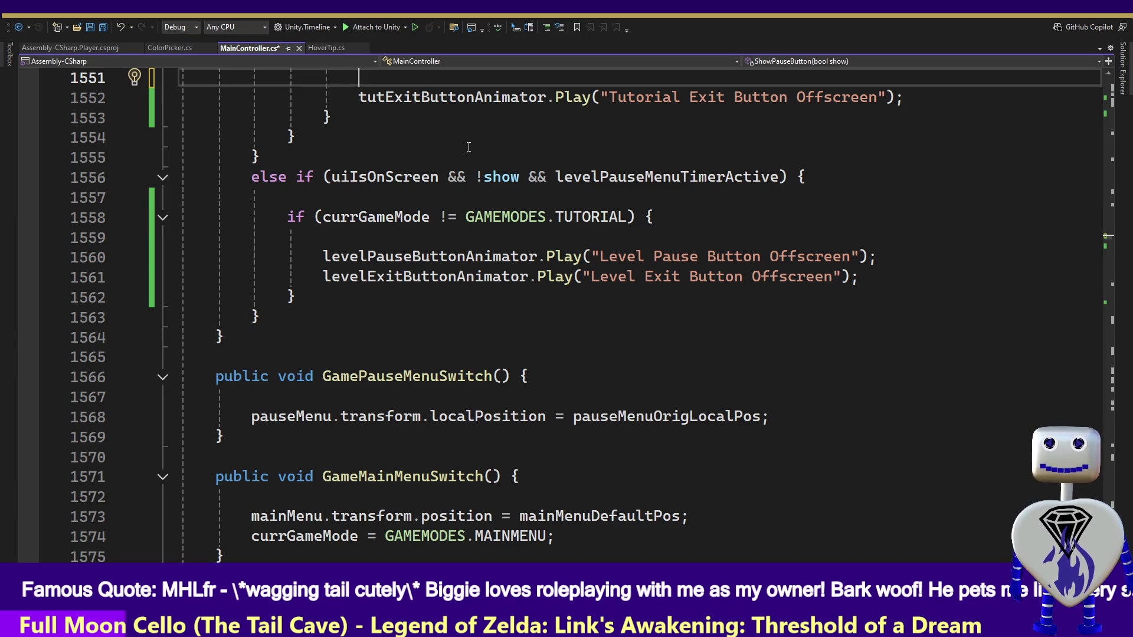
pyautogui.write('debug.')
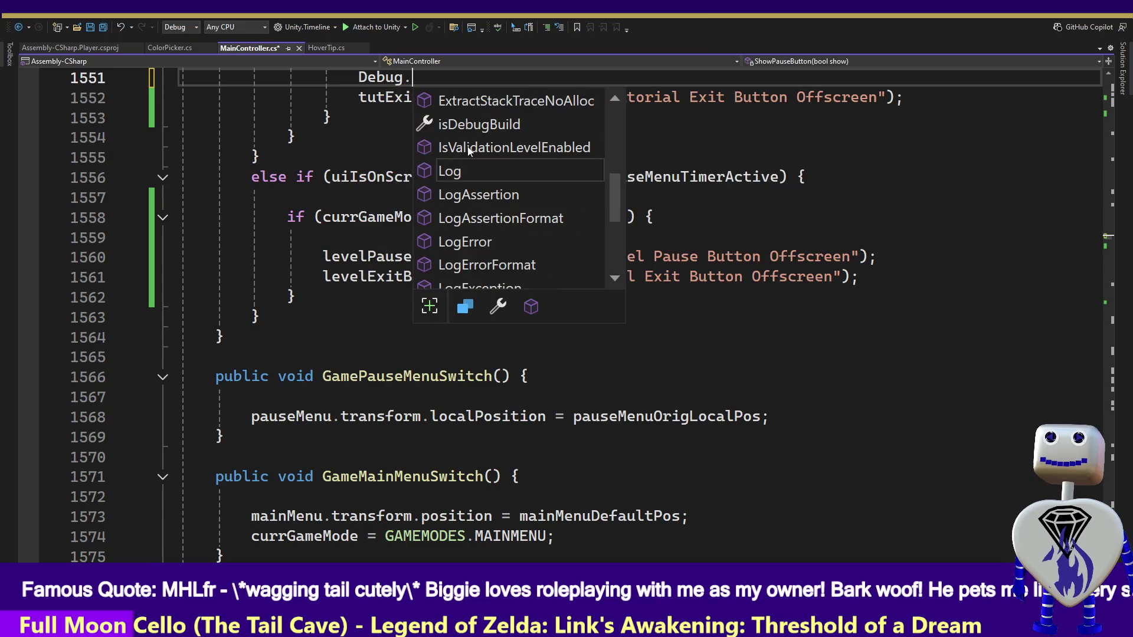
pyautogui.press('Tab')
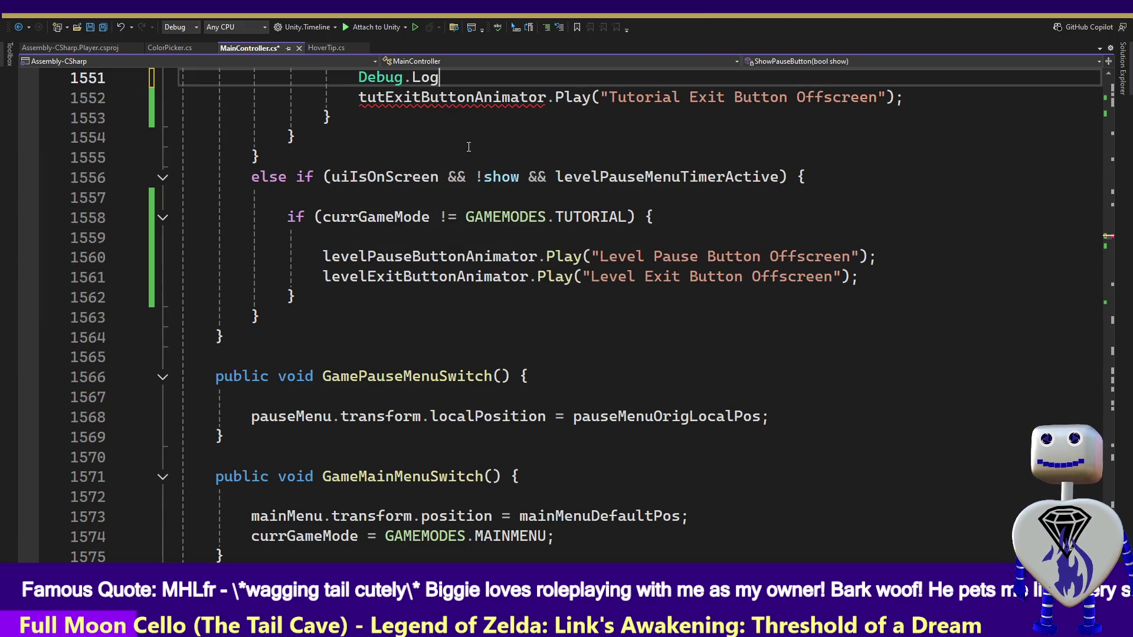
pyautogui.write('("')
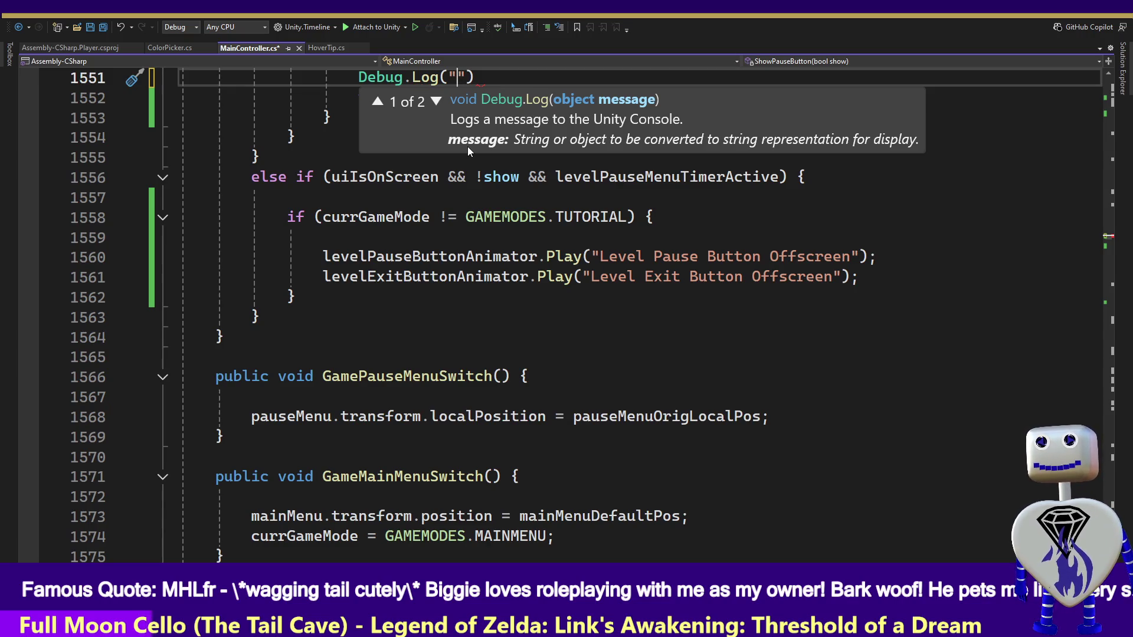
pyautogui.write('TEST")')
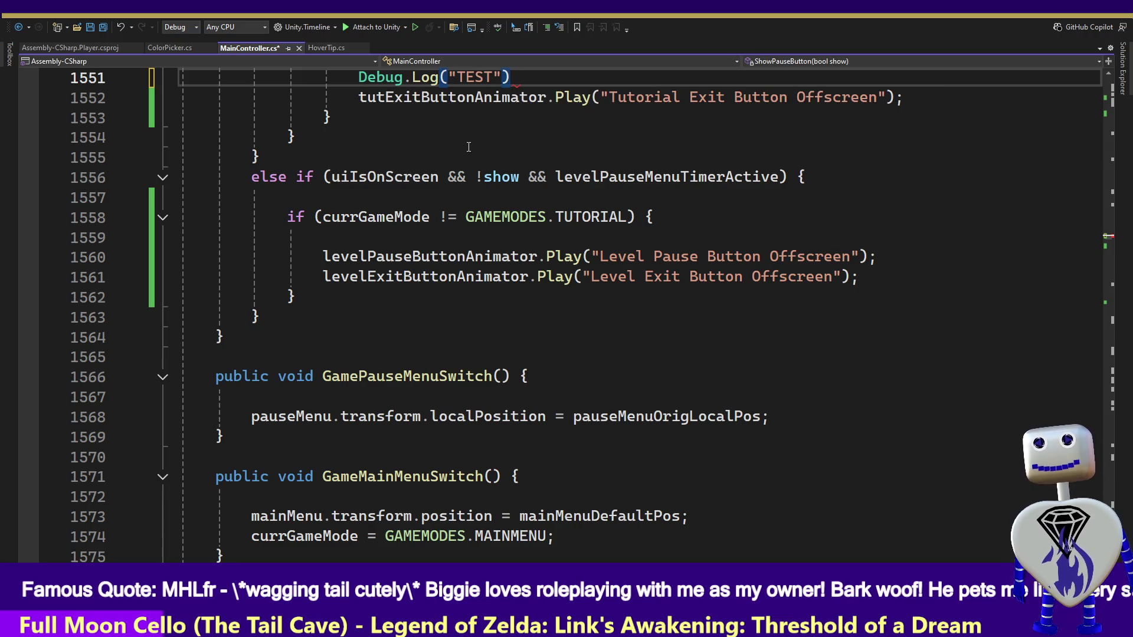
pyautogui.hotkey('ctrl', 's')
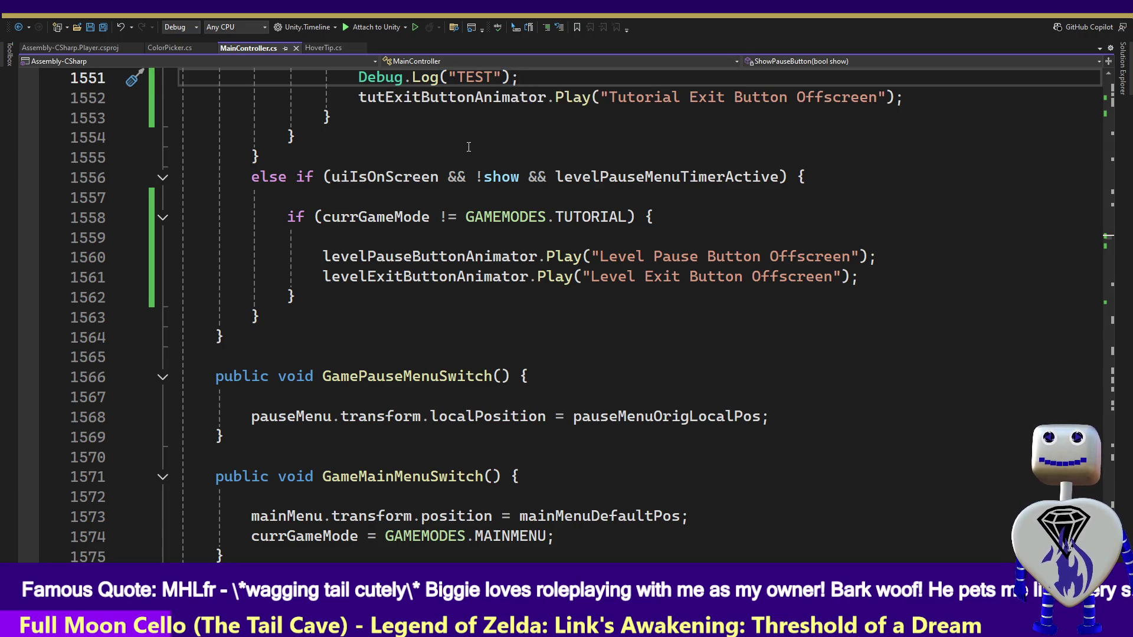
pyautogui.hotkey('alt', 'Tab')
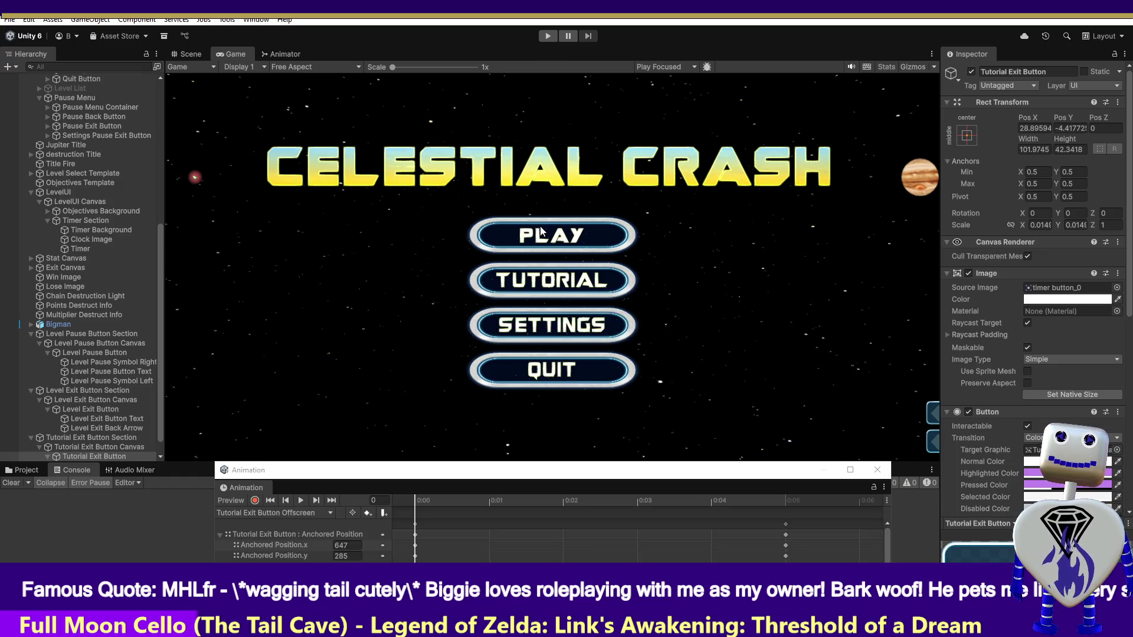
# Enter play mode, start the tutorial, and close the Animation window.
pyautogui.click(547, 36)
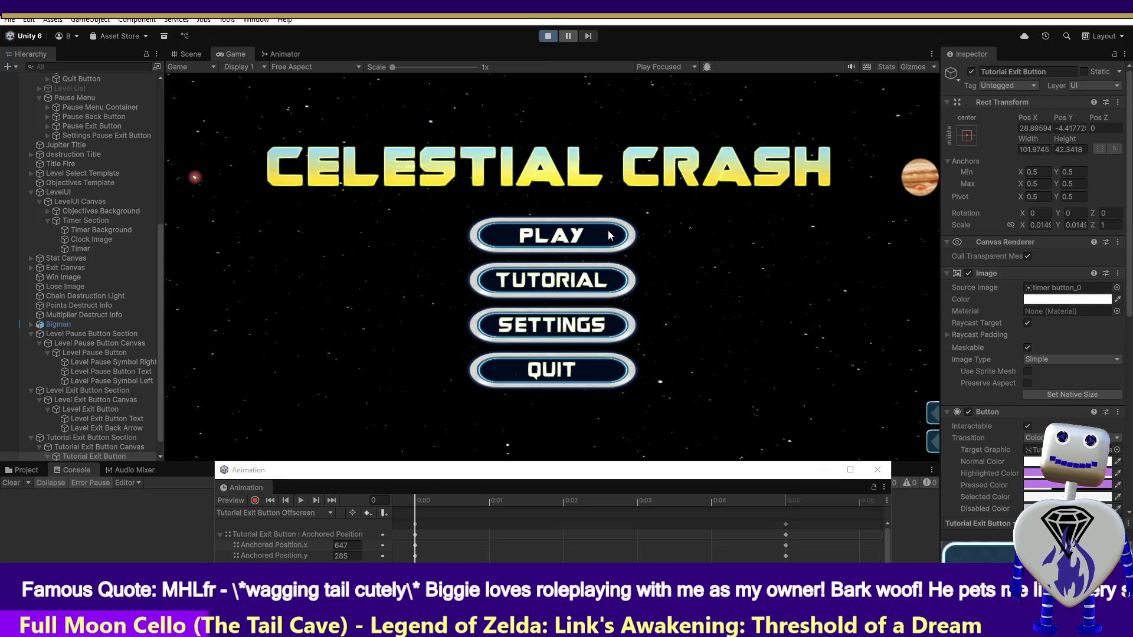
pyautogui.click(587, 281)
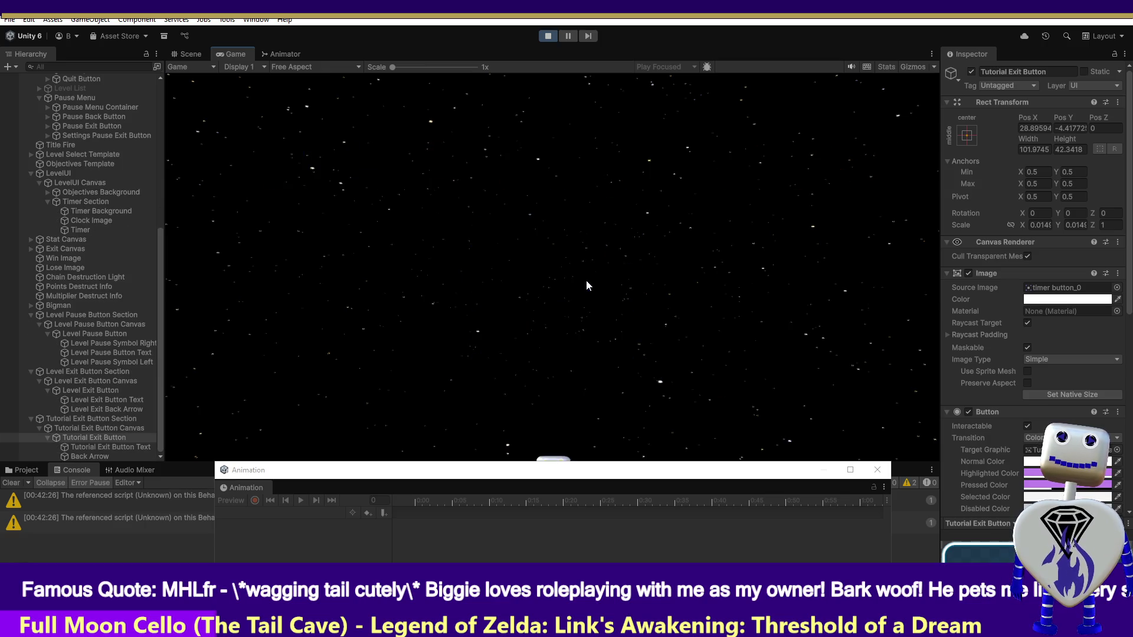
pyautogui.click(877, 470)
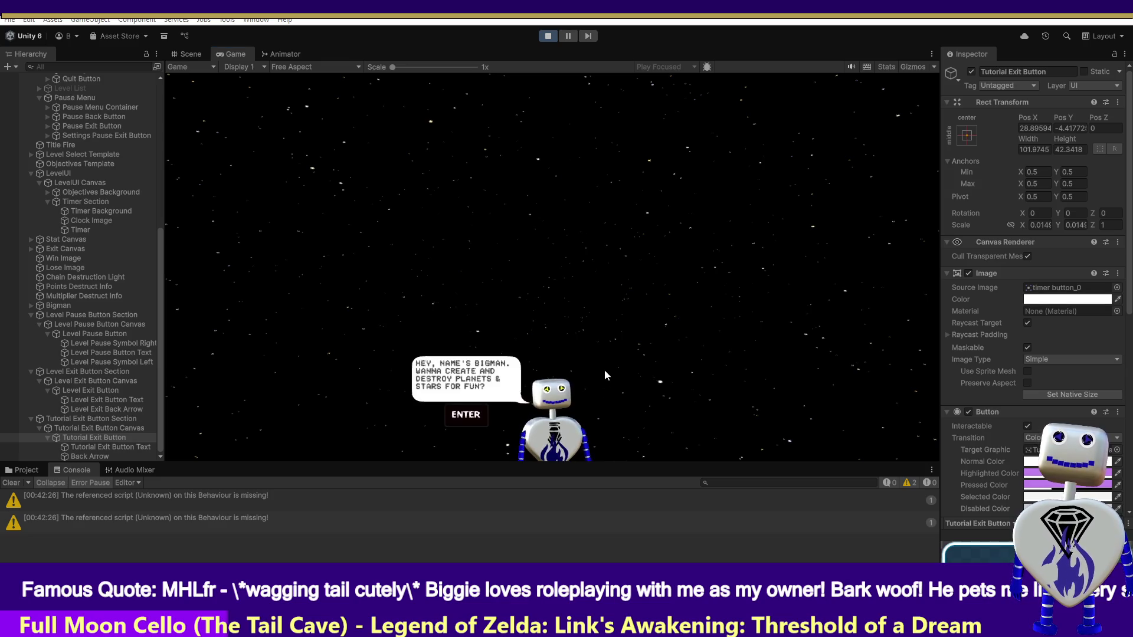
# Advance the dialogue, crash the ringed planet into the destroyer, reach objectives, and stop playing.
pyautogui.press('Return')
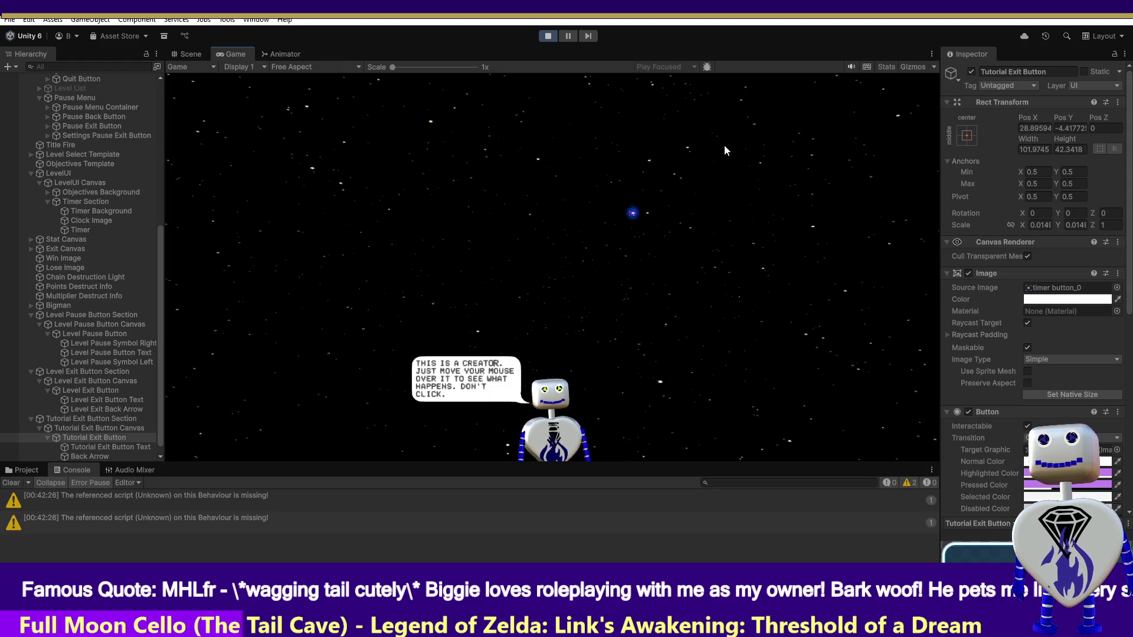
pyautogui.moveTo(586, 269)
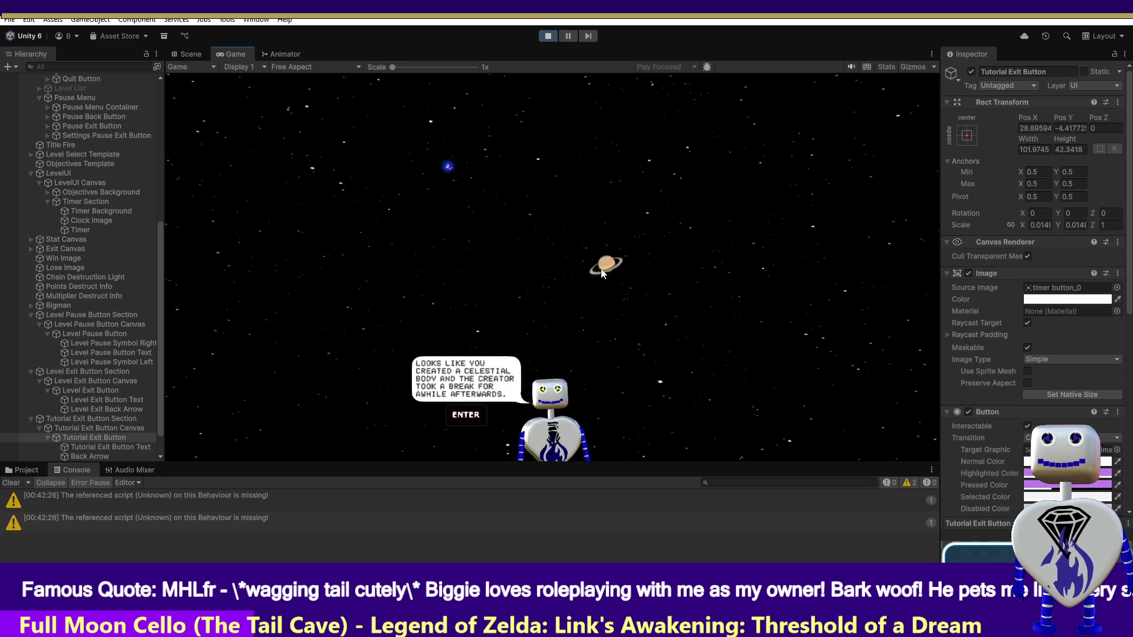
pyautogui.press('Return')
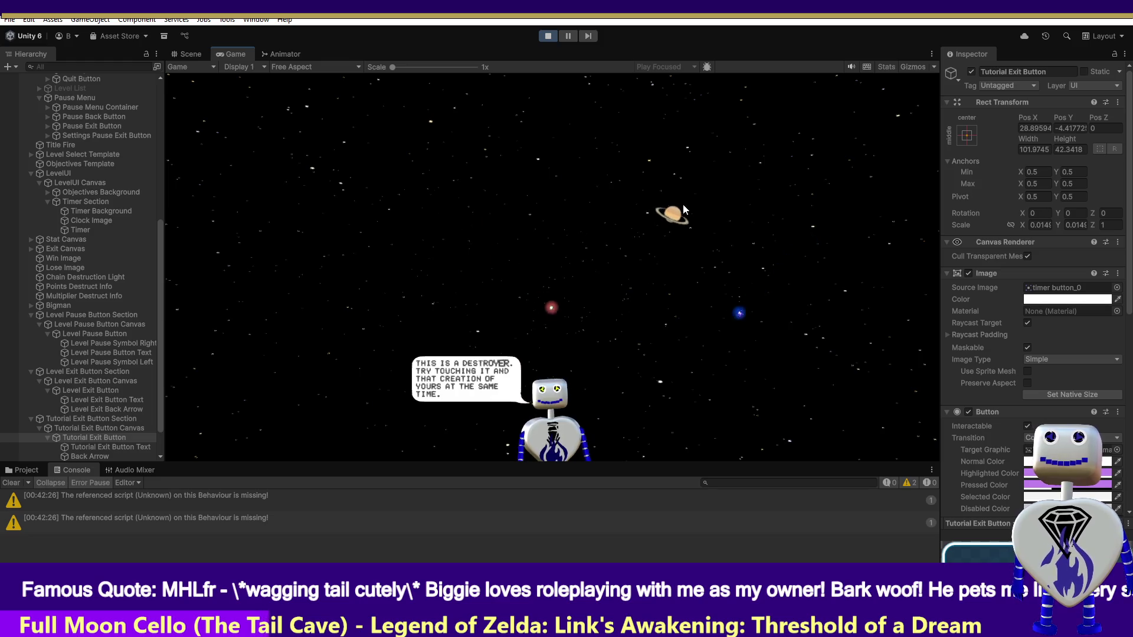
pyautogui.moveTo(683, 255); pyautogui.dragTo(479, 276)
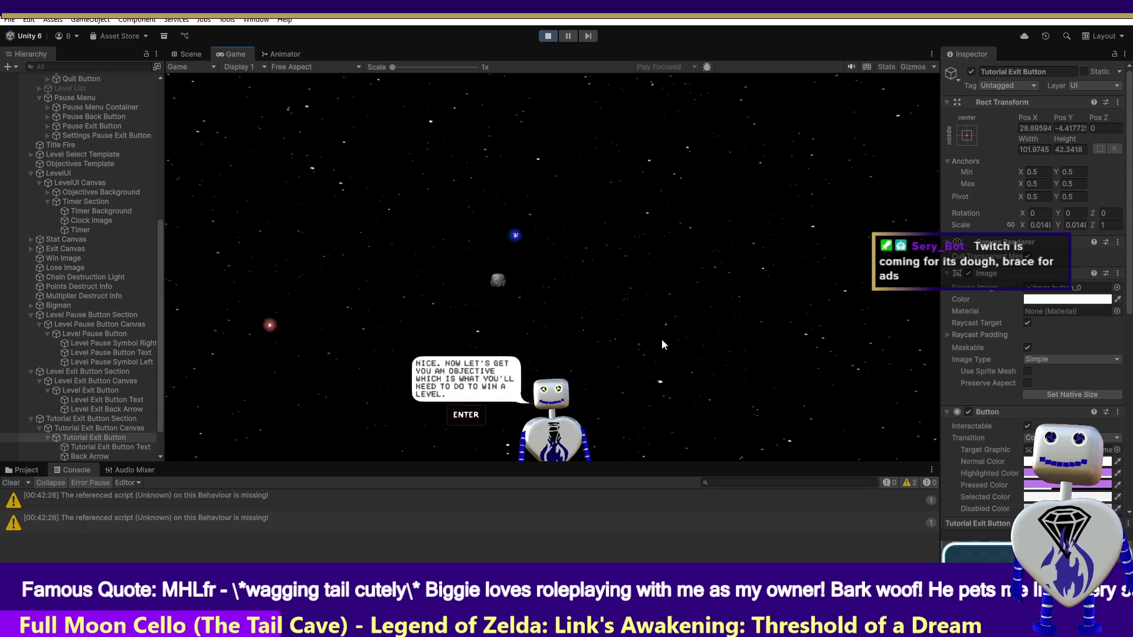
pyautogui.press('Return')
pyautogui.scroll(-10, 1057, 328)
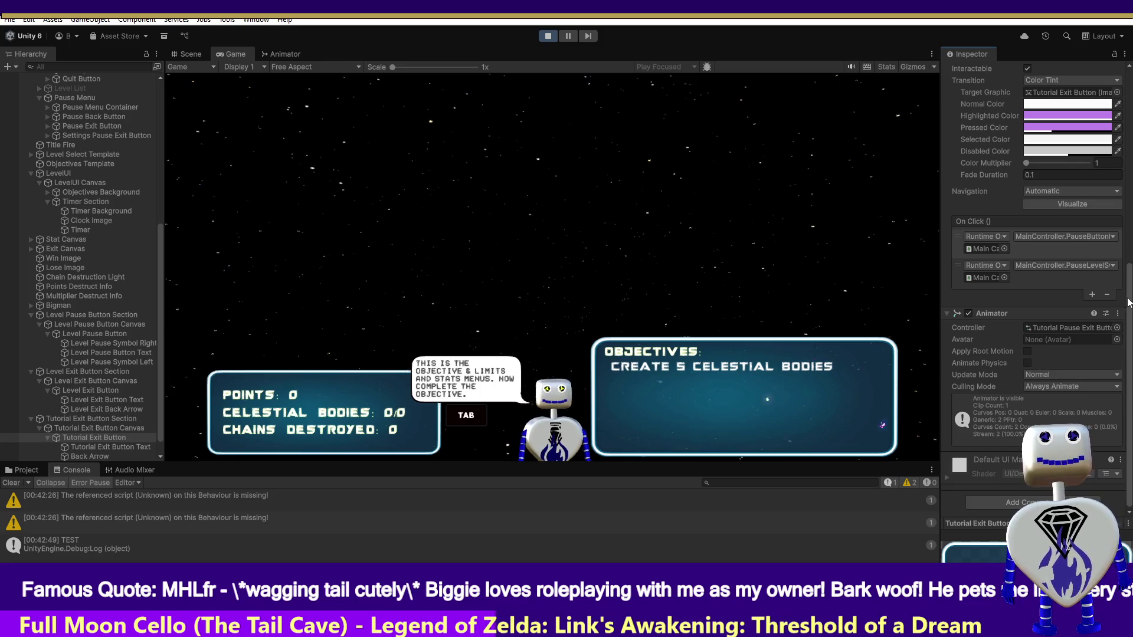
pyautogui.scroll(10, 1036, 236)
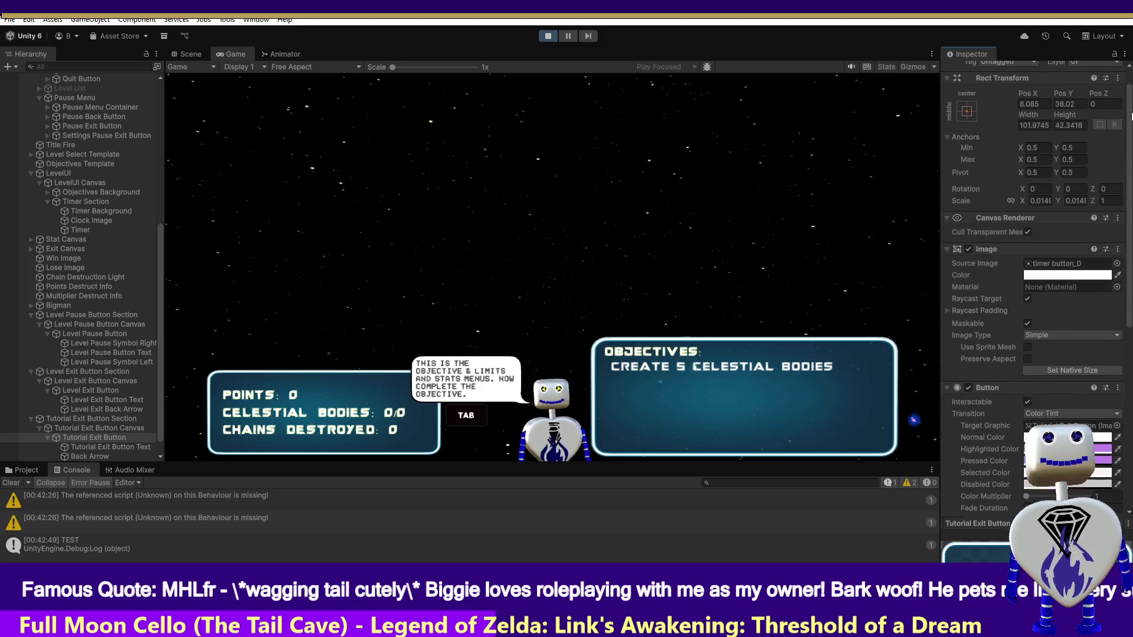
pyautogui.click(545, 37)
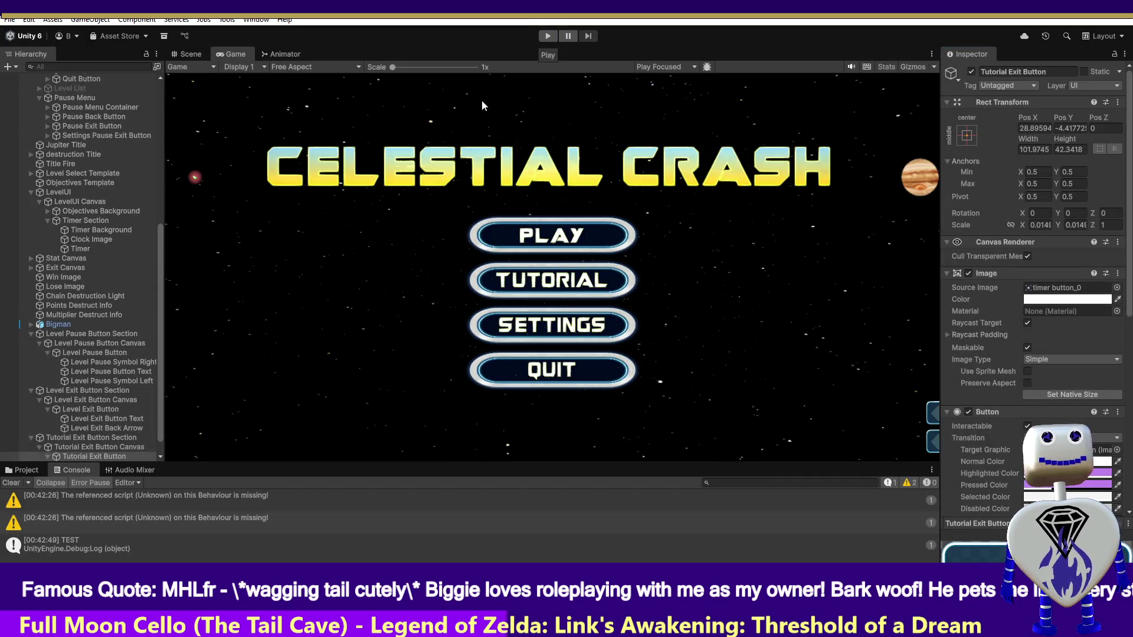
# Enter play mode and choose TUTORIAL on the Celestial Crash title menu.
pyautogui.click(553, 37)
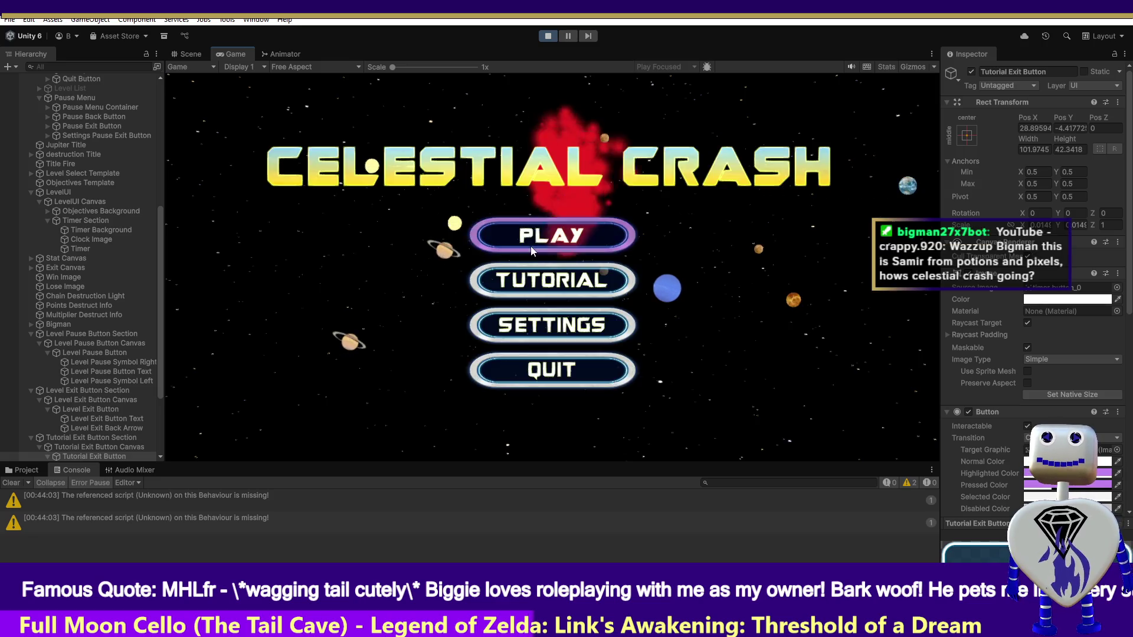
pyautogui.click(519, 290)
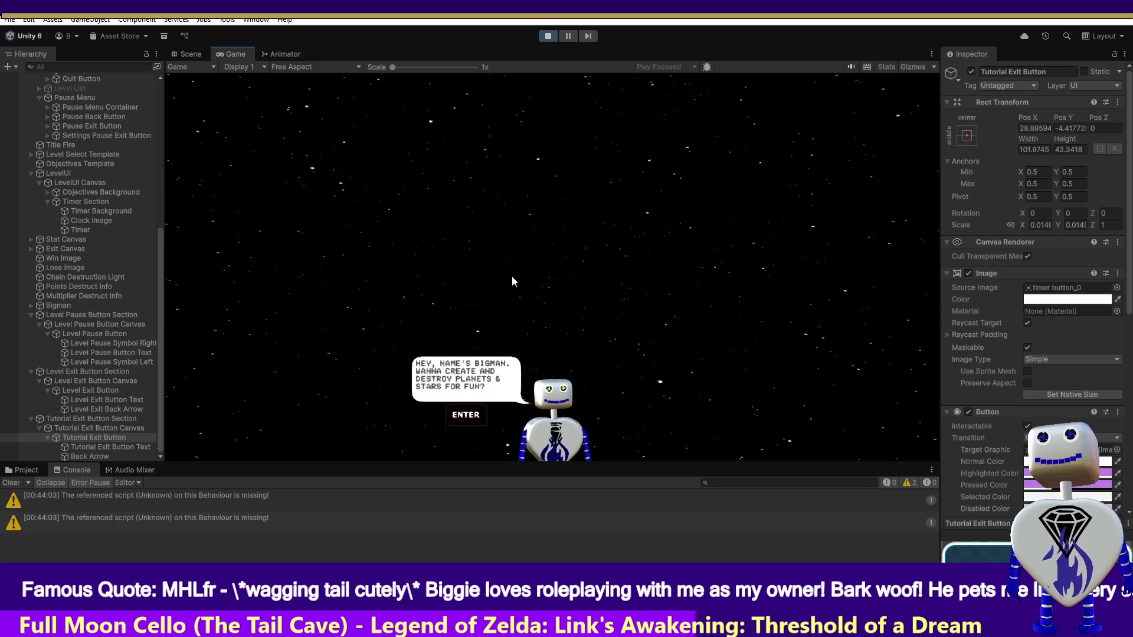
# Advance the dialogue, push the orange orb into the destroyer, and create planets at objectives.
pyautogui.press('Return')
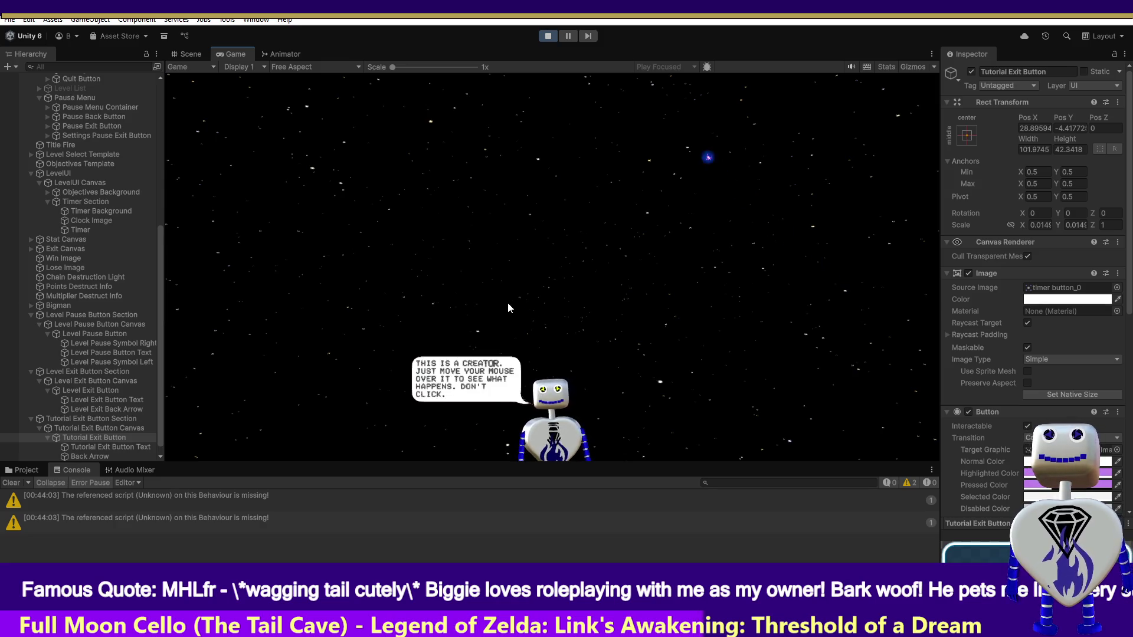
pyautogui.moveTo(509, 242)
pyautogui.press('Return')
pyautogui.press('Return')
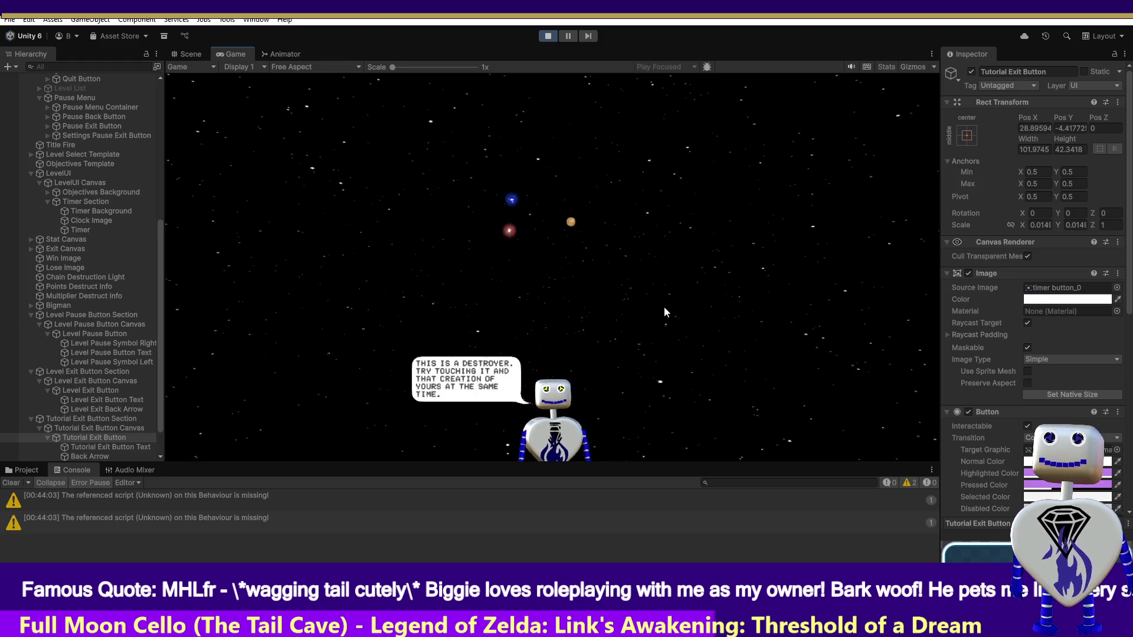
pyautogui.moveTo(571, 225)
pyautogui.mouseDown()
pyautogui.moveTo(488, 286)
pyautogui.moveTo(401, 281)
pyautogui.mouseUp()
pyautogui.press('Return')
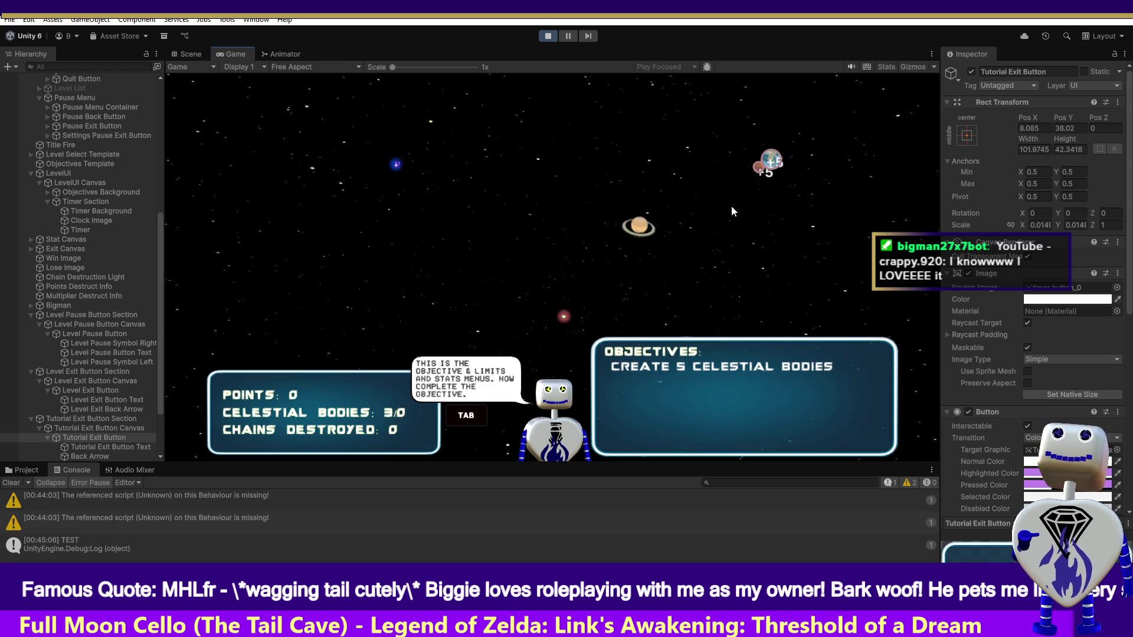
pyautogui.click(703, 171)
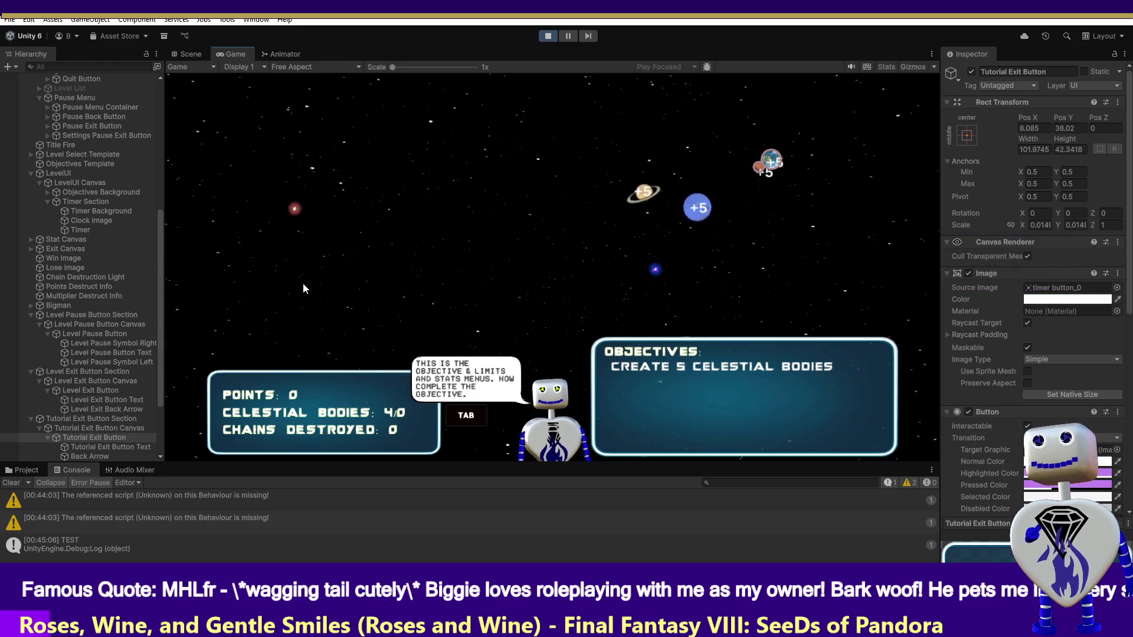
# Inspect the Tutorial Exit Button, its Text, Back Arrow and Section objects.
pyautogui.click(108, 447)
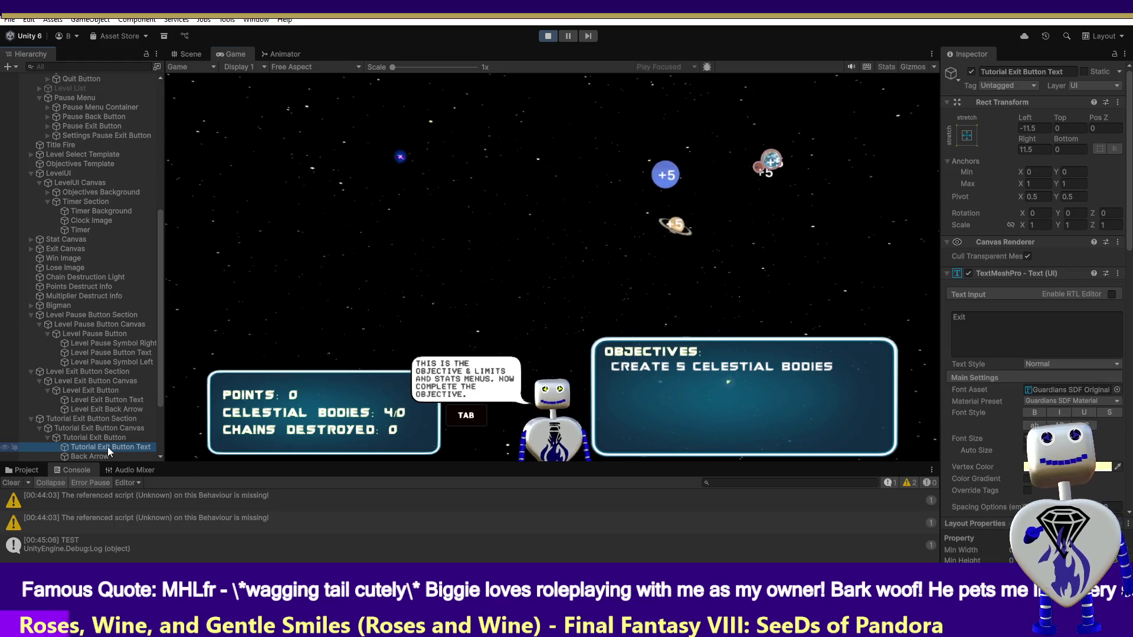
pyautogui.click(102, 438)
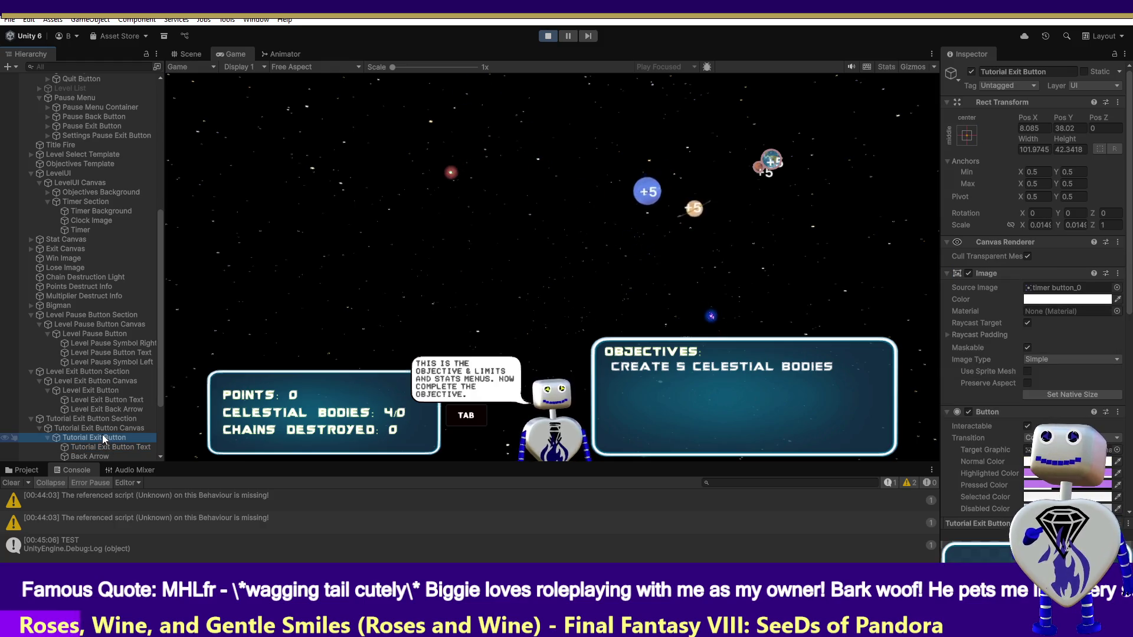
pyautogui.click(104, 447)
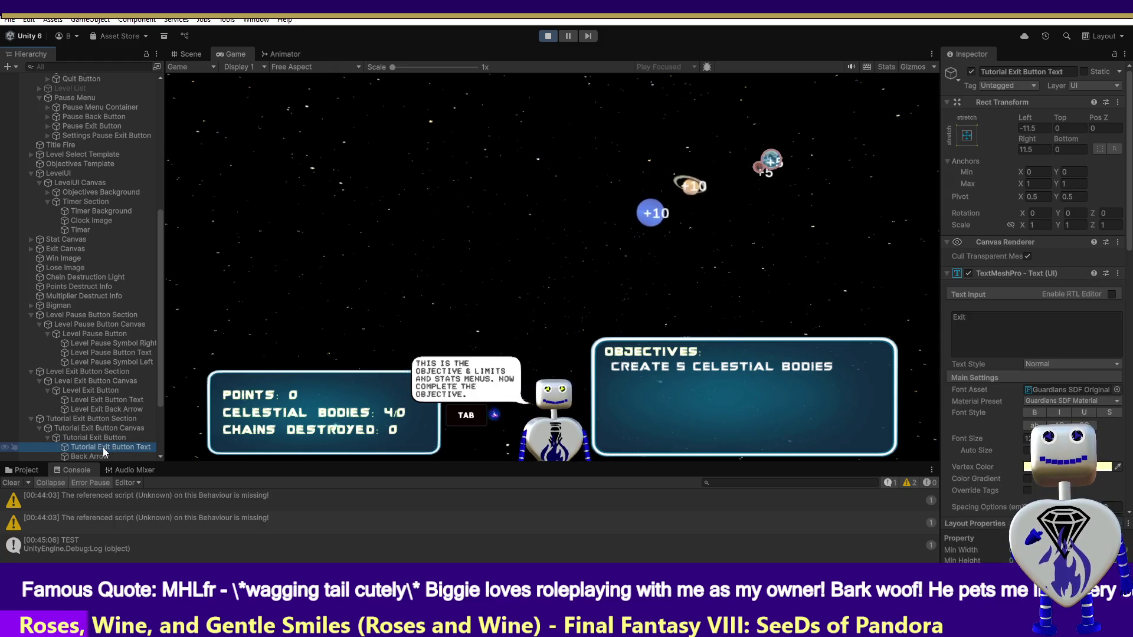
pyautogui.click(104, 457)
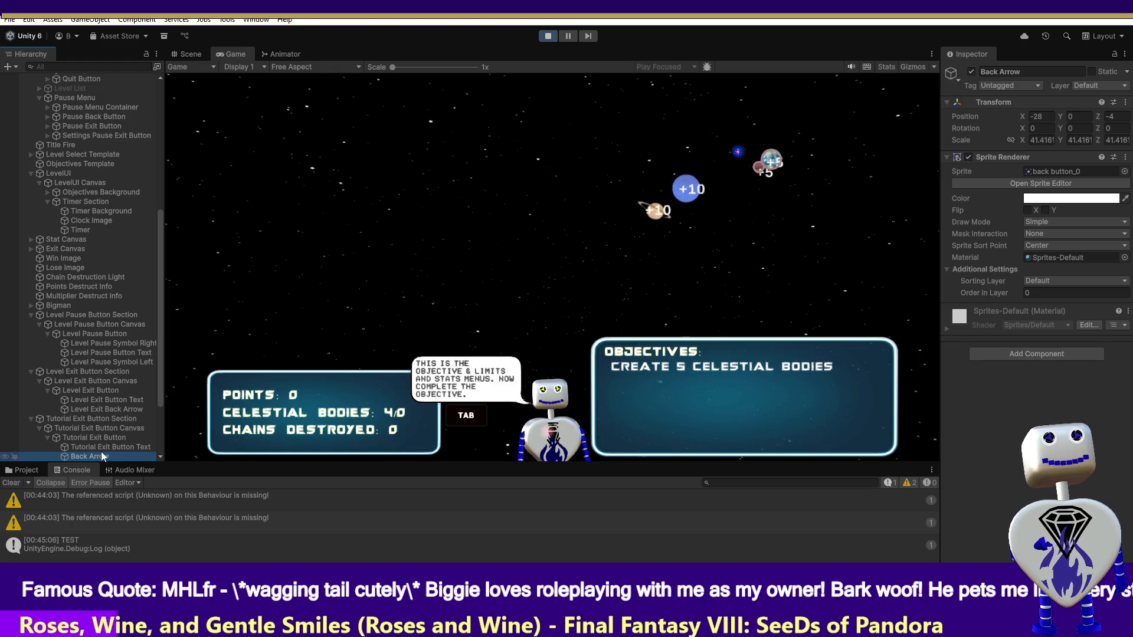
pyautogui.click(99, 438)
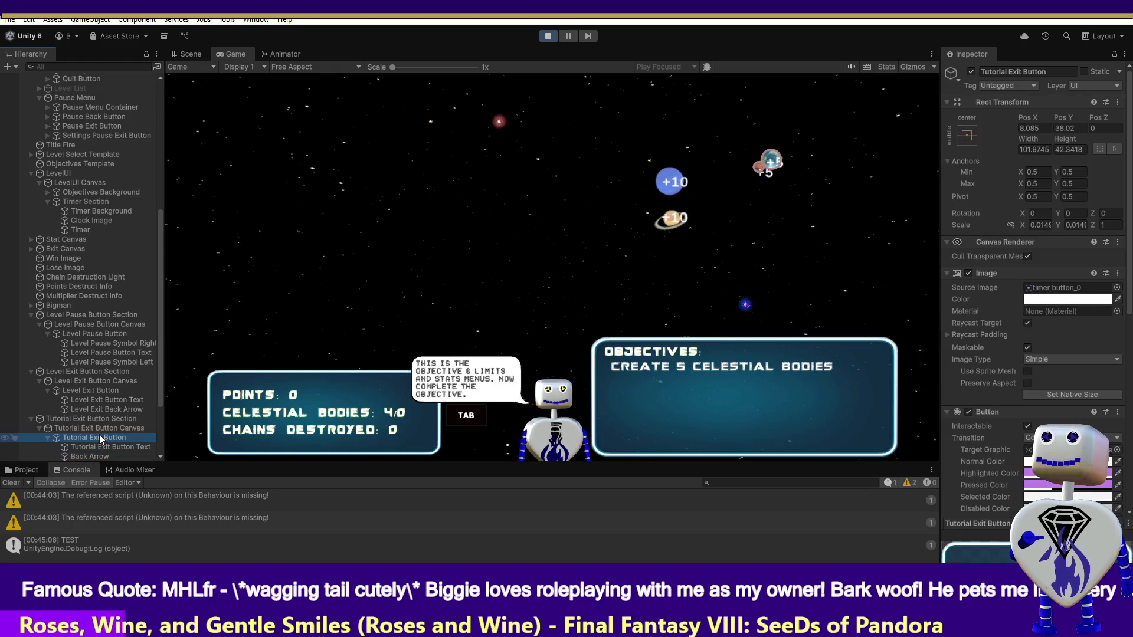
pyautogui.click(99, 429)
pyautogui.click(102, 420)
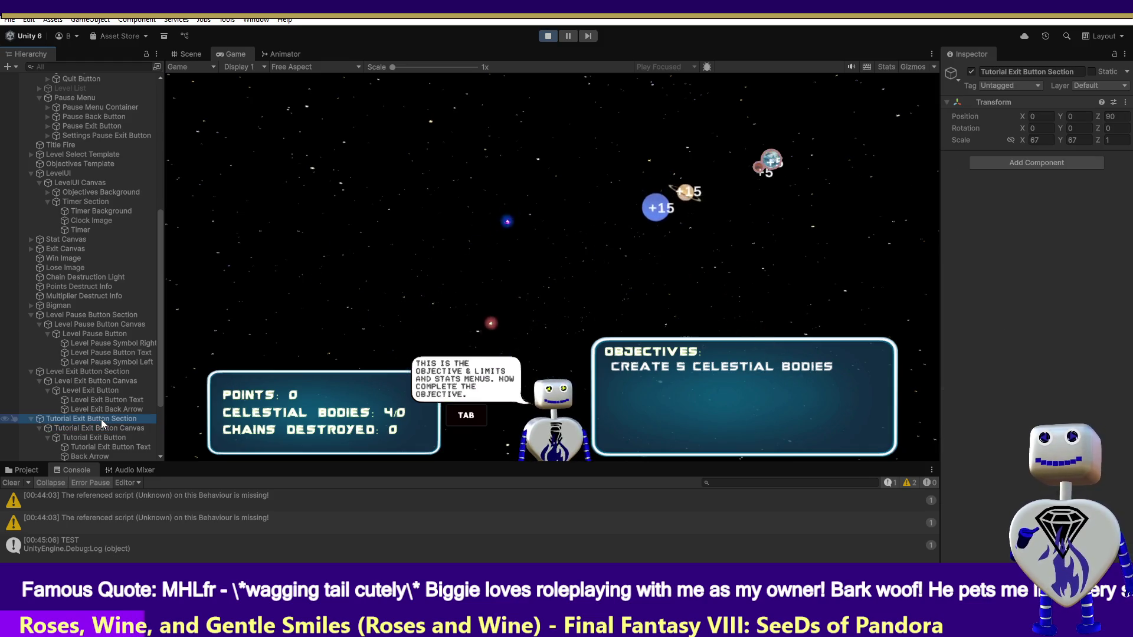
# Compare the Tutorial Exit Button Canvas and Section with Level Exit Button Section, then stop playing.
pyautogui.click(105, 373)
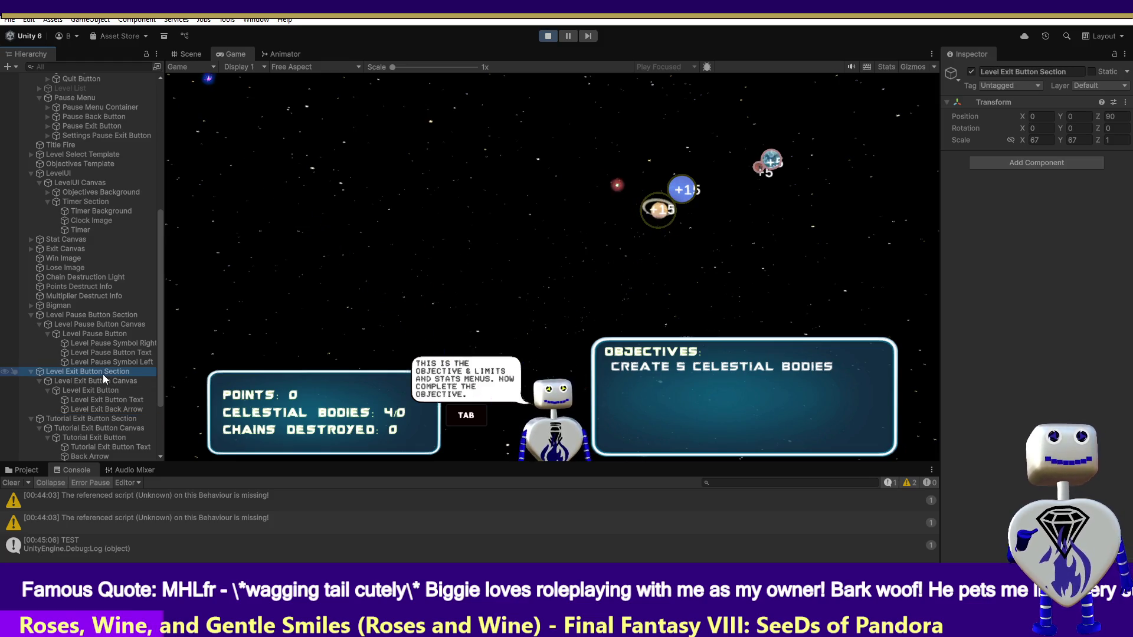
pyautogui.click(96, 418)
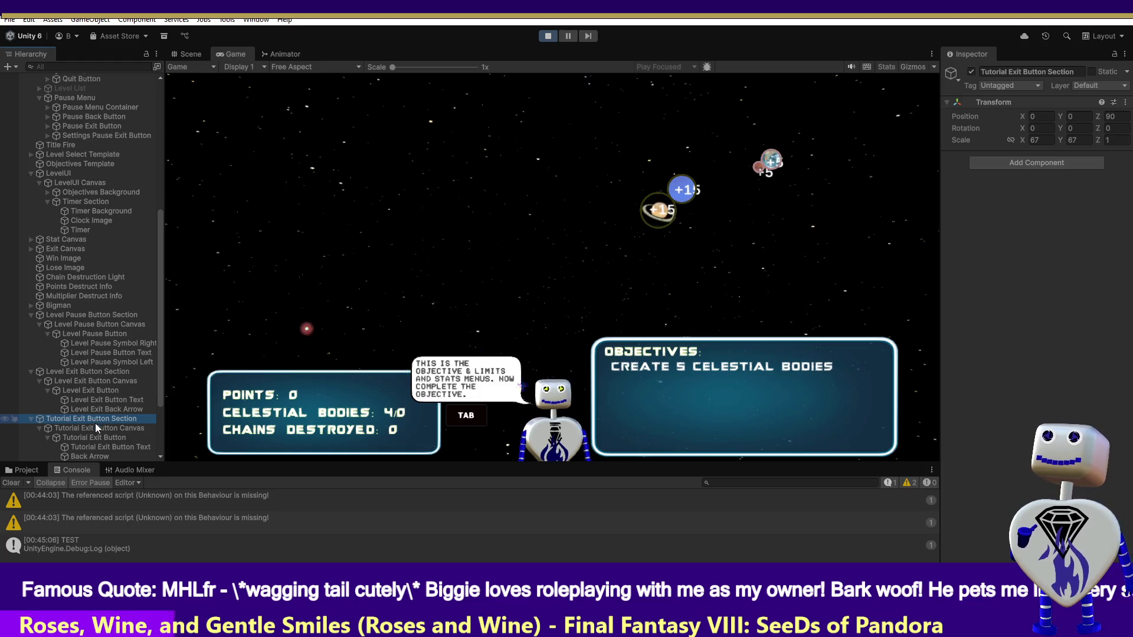
pyautogui.click(96, 426)
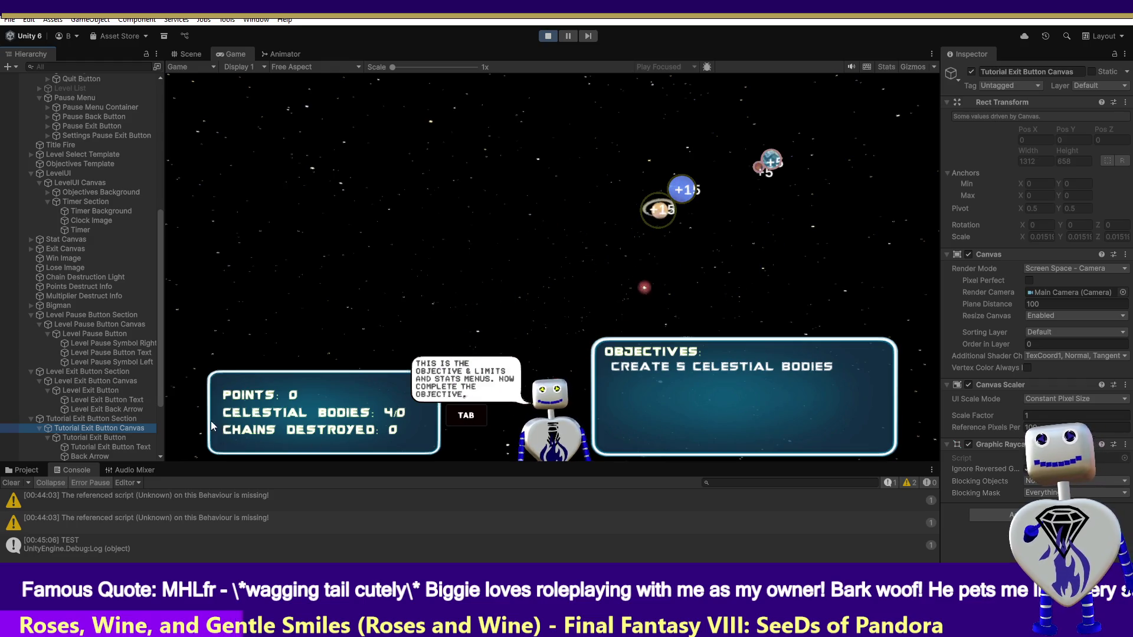
pyautogui.click(93, 418)
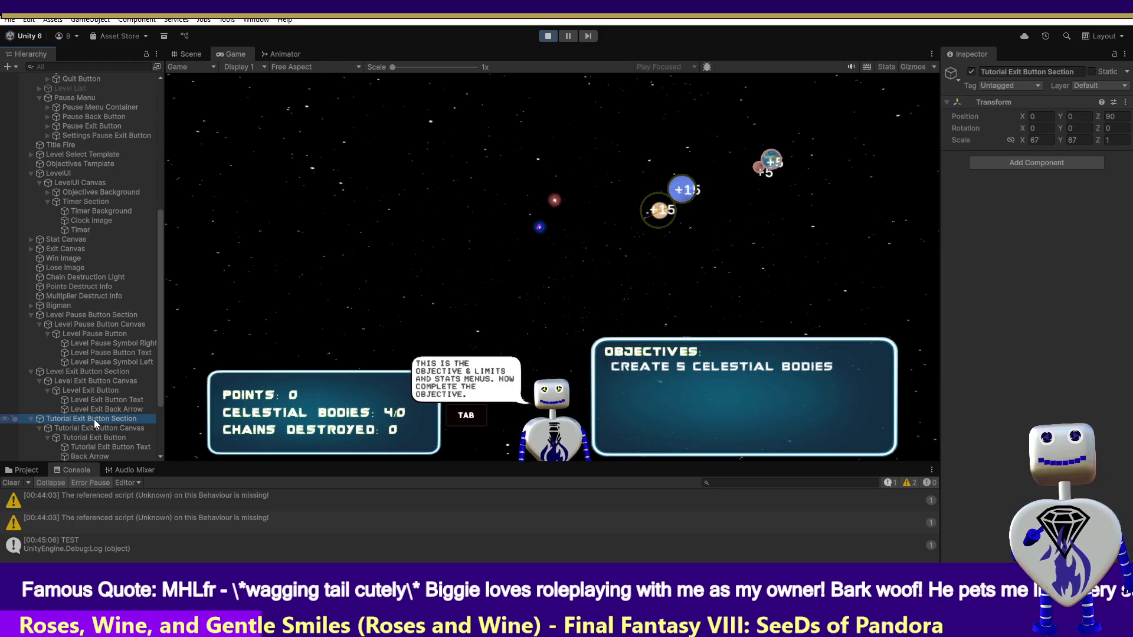
pyautogui.click(87, 372)
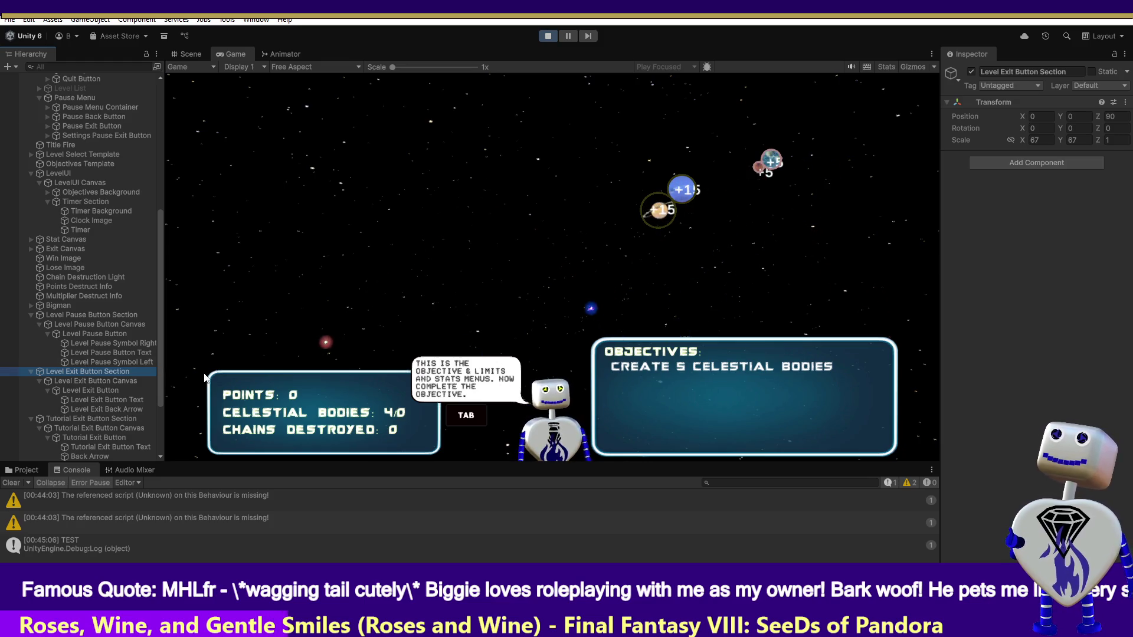
pyautogui.click(550, 37)
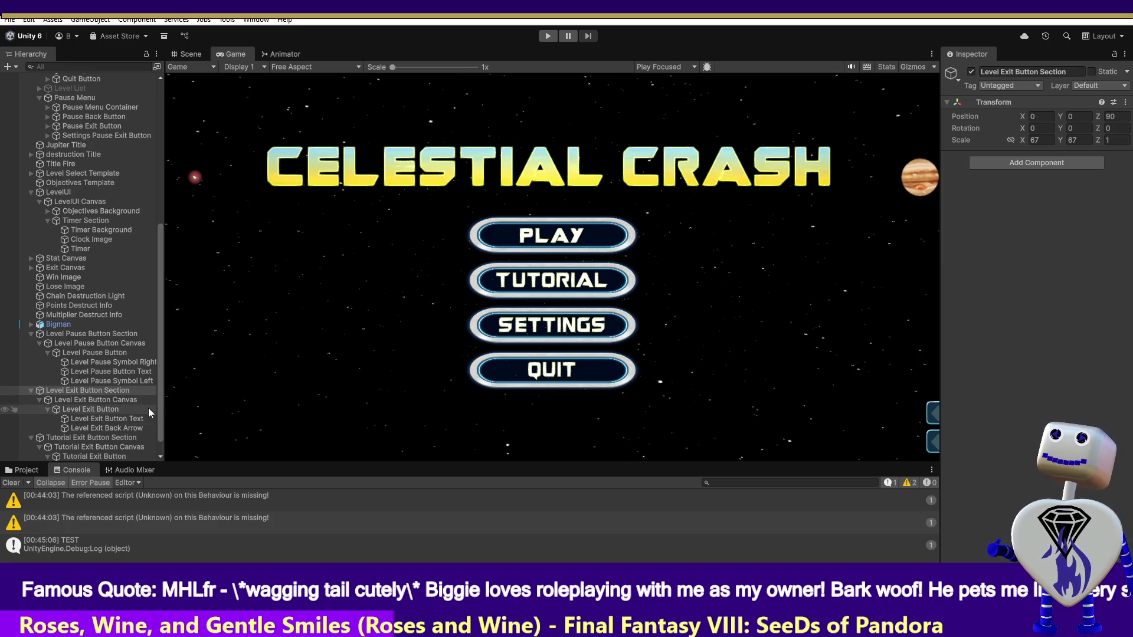
# Compare the Tutorial Exit Button's position values with the Level Exit Button's.
pyautogui.click(92, 446)
pyautogui.click(91, 456)
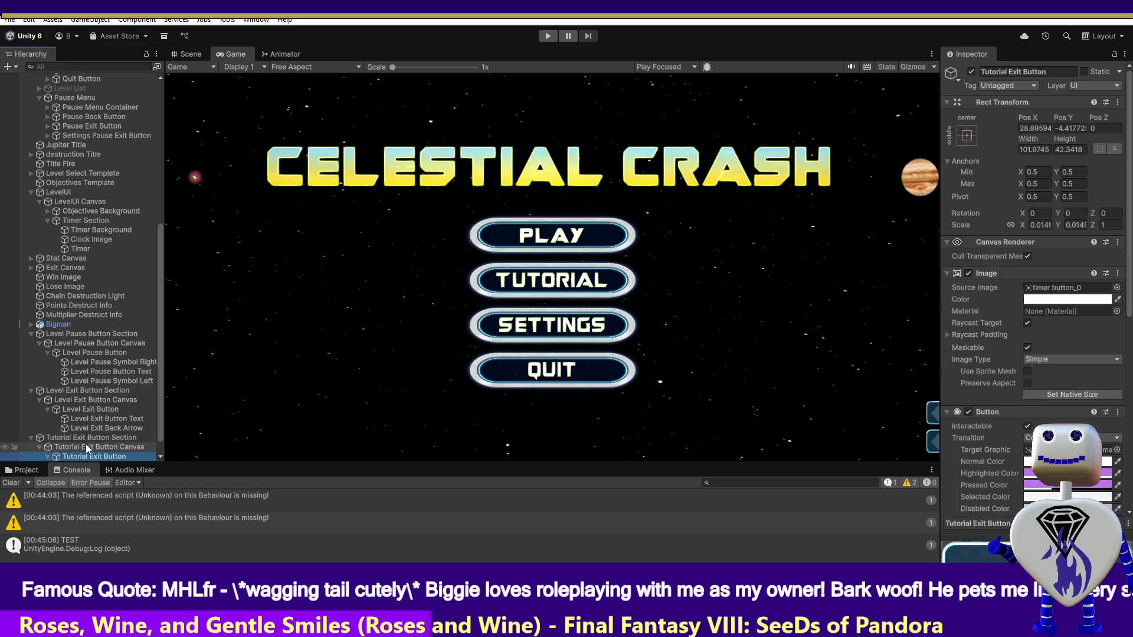
pyautogui.click(87, 408)
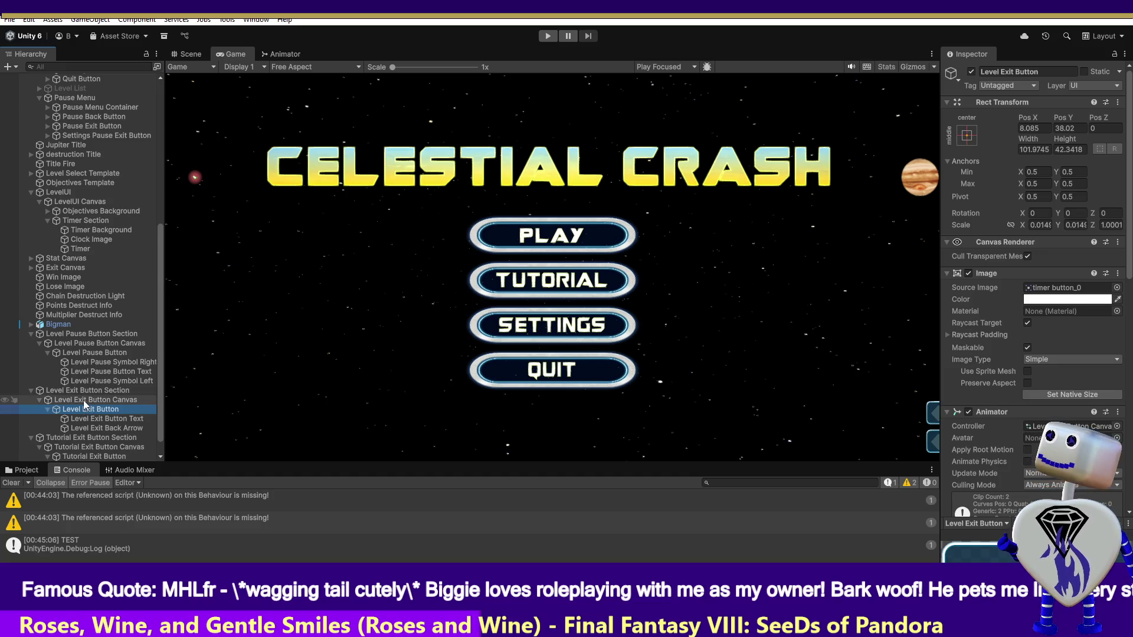
pyautogui.click(83, 399)
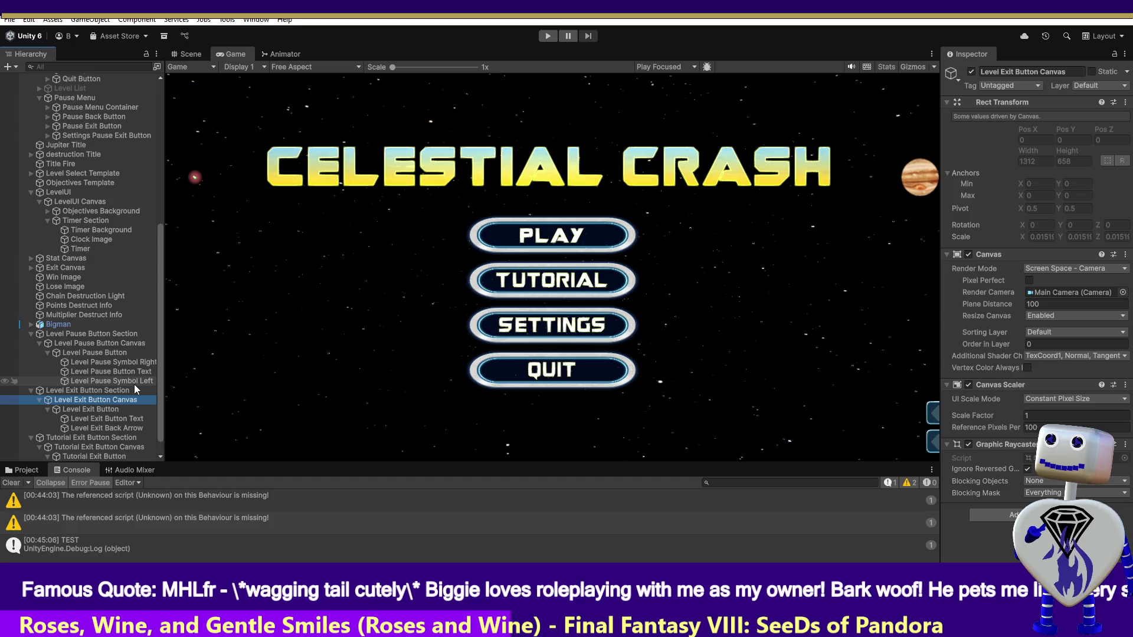
pyautogui.click(90, 438)
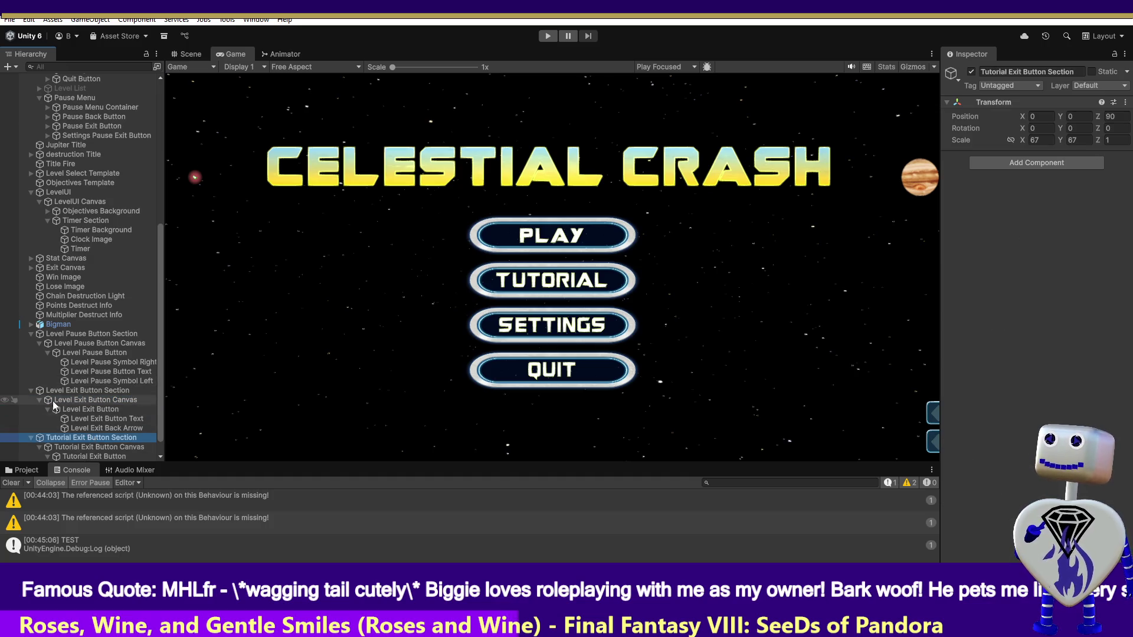
# Collapse the pause and exit groups, expand Level Exit Button Section, and select its Canvas.
pyautogui.click(31, 335)
pyautogui.click(33, 371)
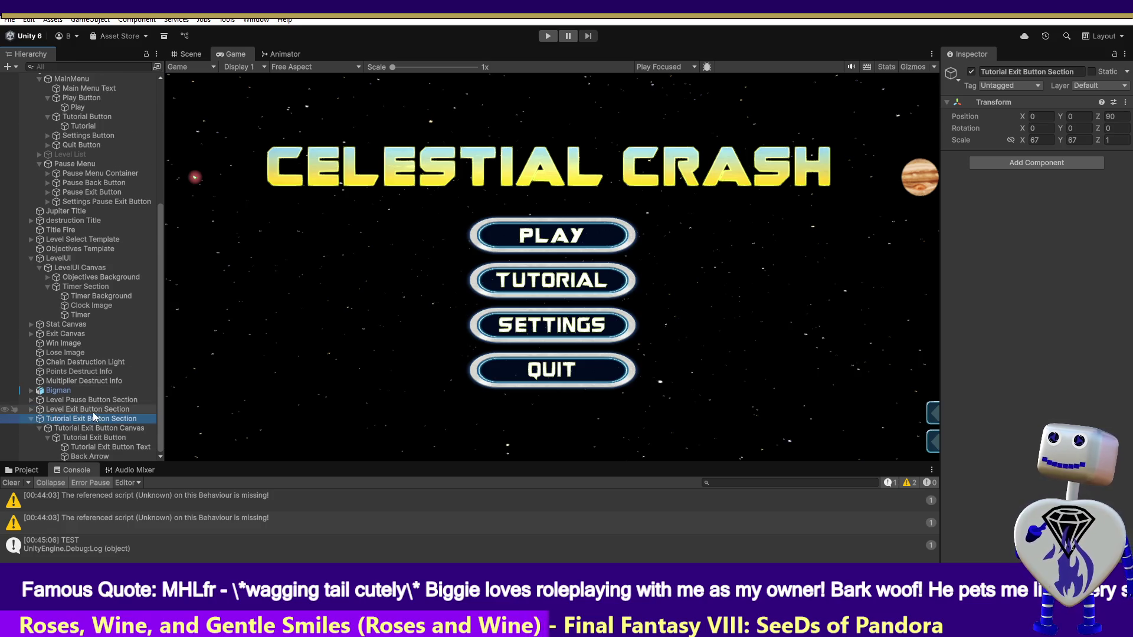
pyautogui.click(39, 428)
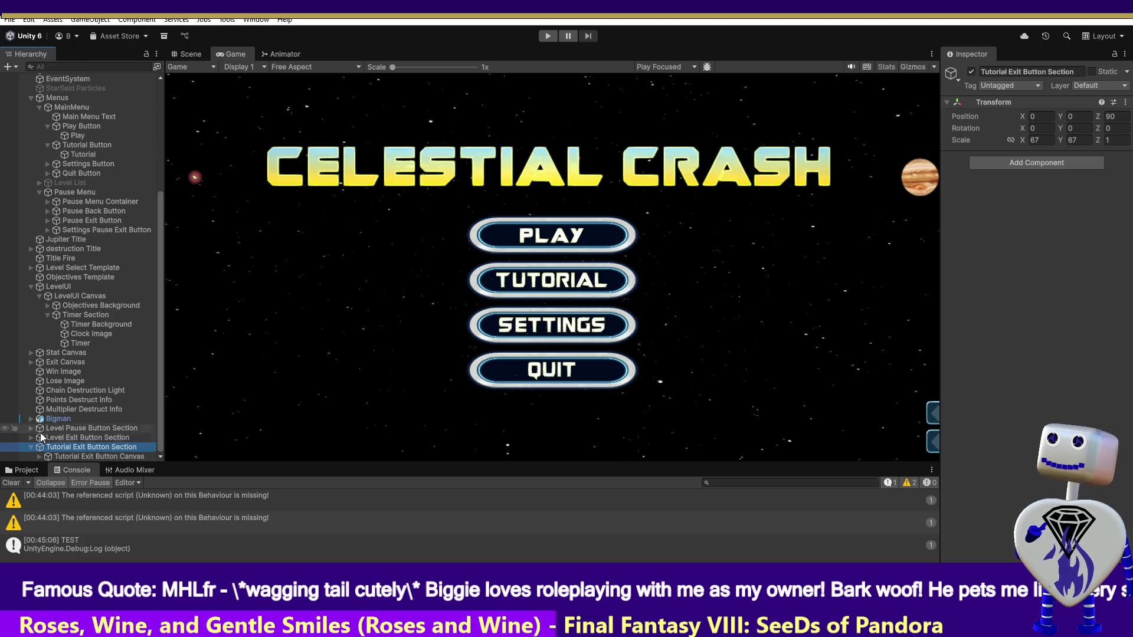
pyautogui.click(30, 437)
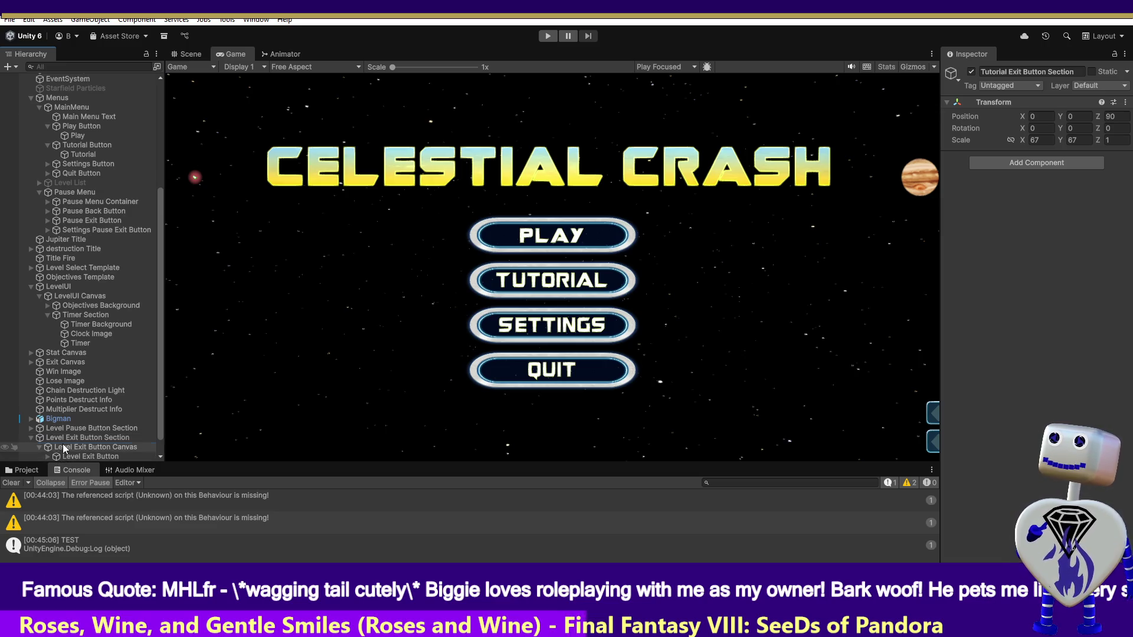
pyautogui.click(63, 446)
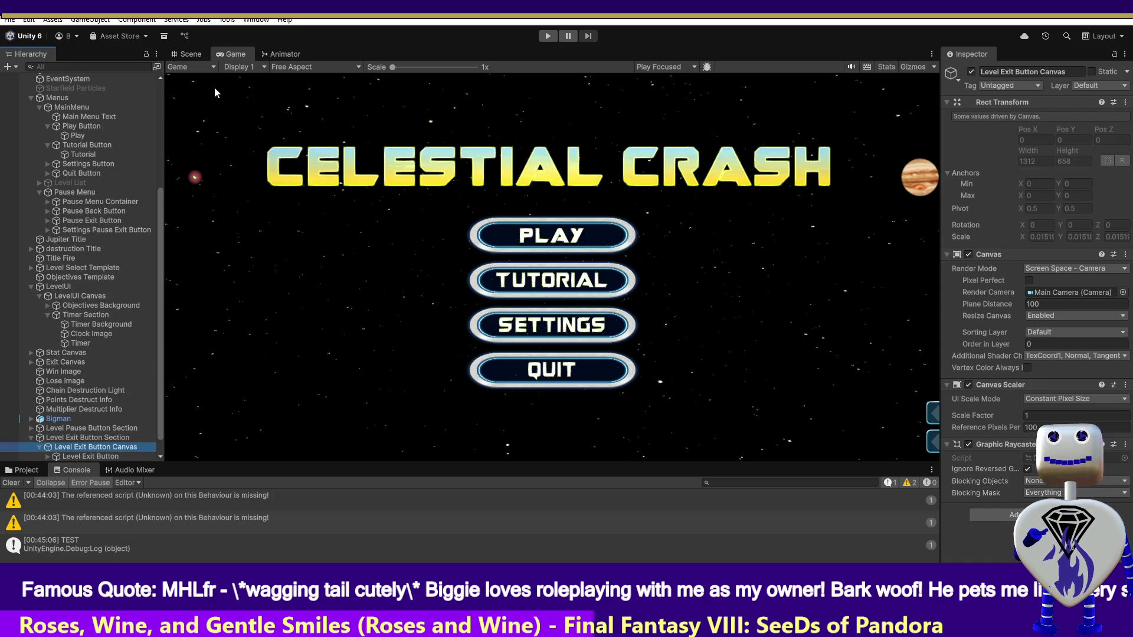
# Switch to the Scene view and frame the Level Exit Button Canvas.
pyautogui.click(191, 54)
pyautogui.doubleClick(88, 446)
pyautogui.scroll(-1, 95, 440)
pyautogui.click(100, 429)
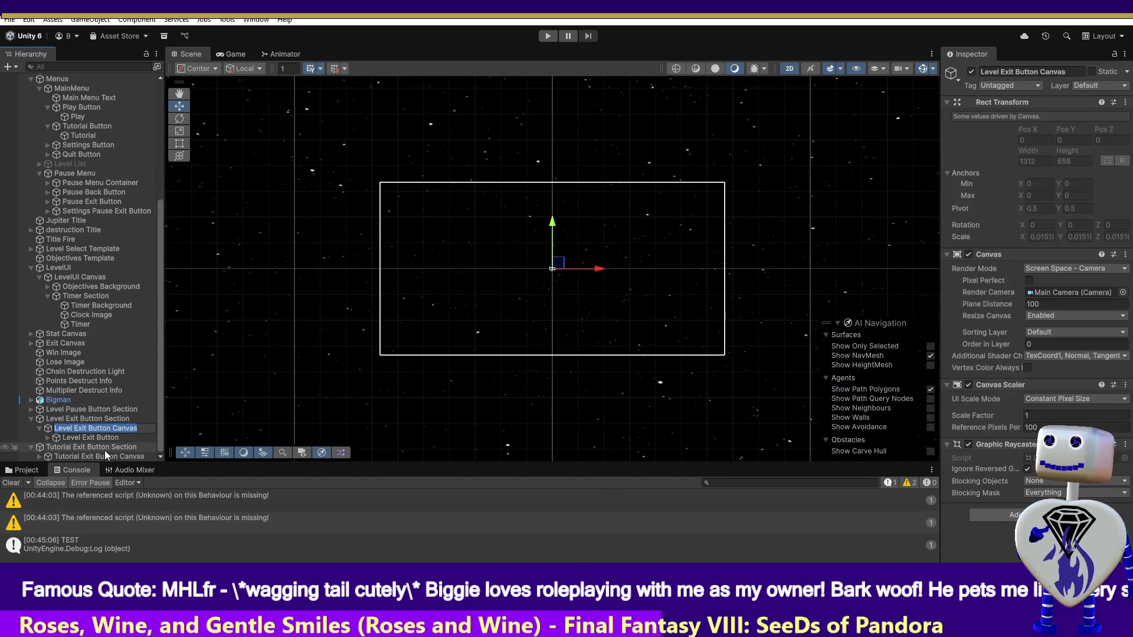
# Inspect the Tutorial Exit Button Canvas, Back Arrow and Text, framing the EXIT text.
pyautogui.click(106, 454)
pyautogui.click(106, 455)
pyautogui.press('Return')
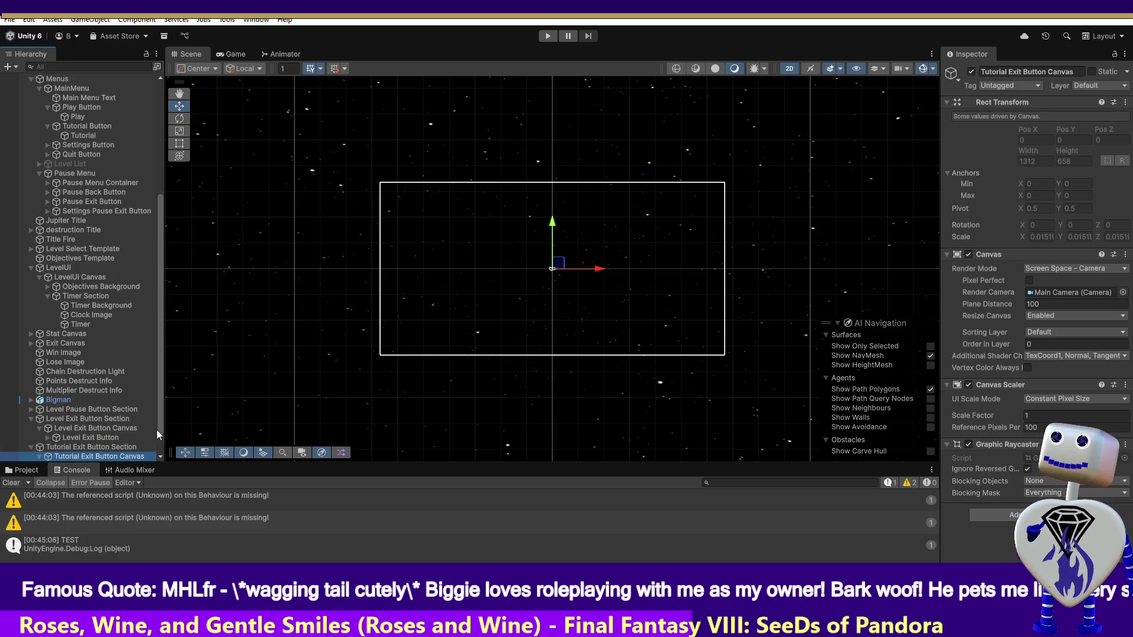
pyautogui.scroll(5, 155, 436)
pyautogui.moveTo(161, 310); pyautogui.dragTo(163, 431)
pyautogui.click(80, 457)
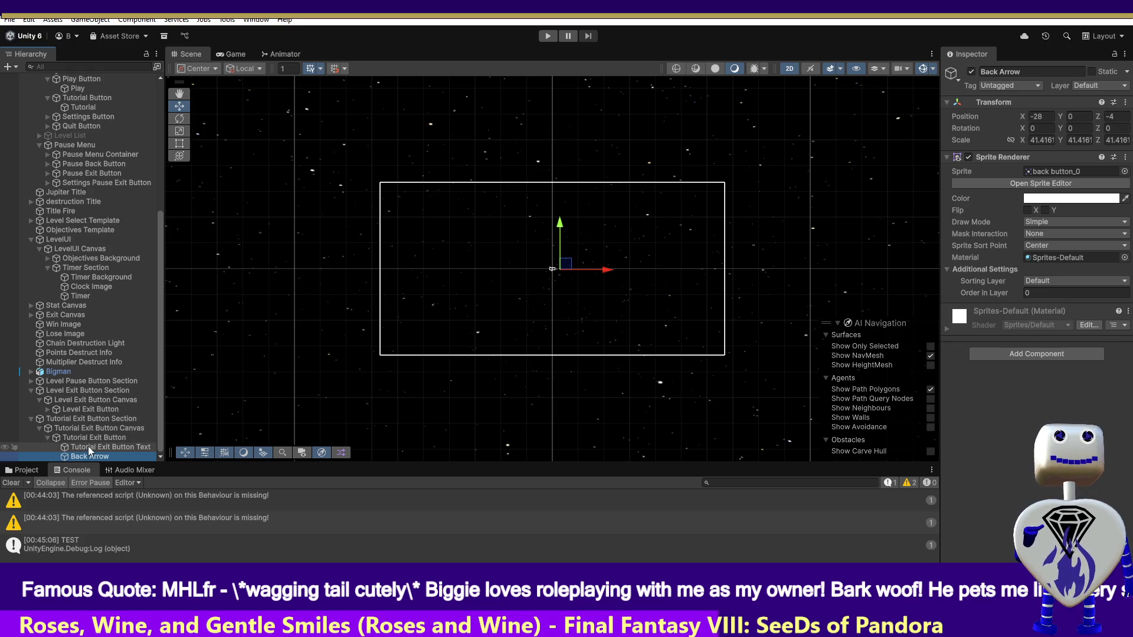
pyautogui.click(88, 446)
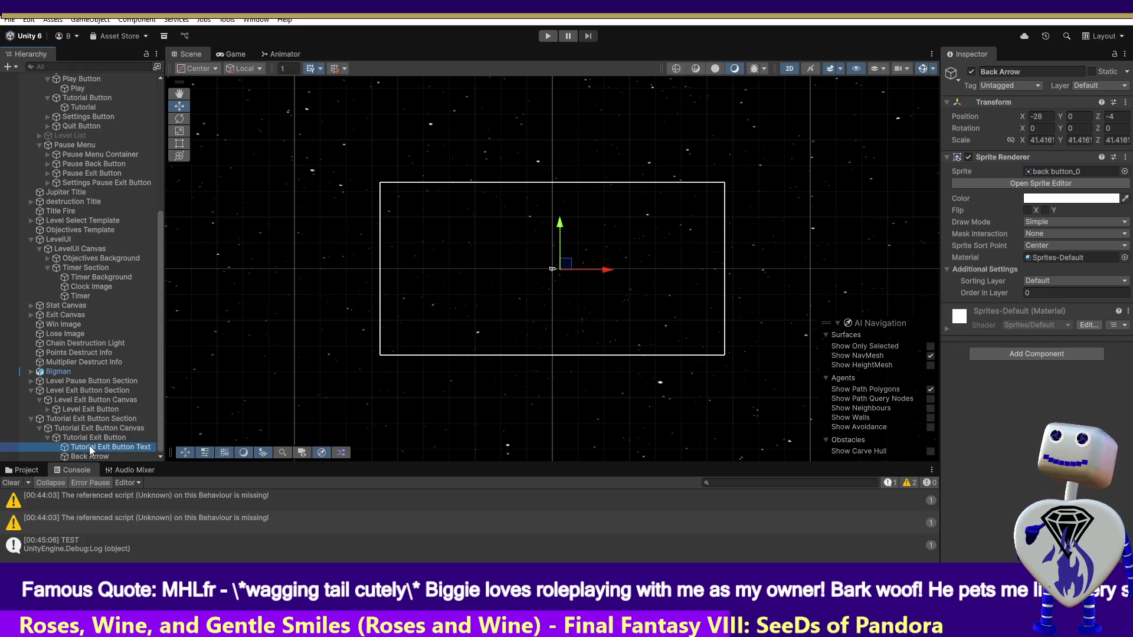
pyautogui.doubleClick(90, 446)
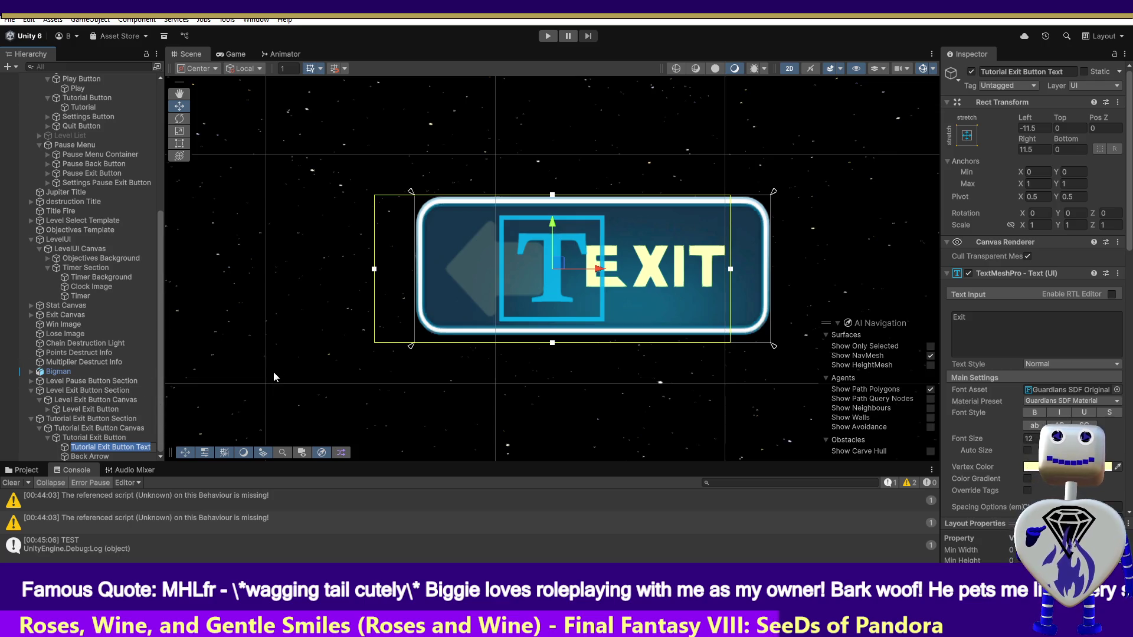
# Undo an accidental EXIT text move, then try shifting and box-selecting the exit button's parts.
pyautogui.moveTo(597, 269); pyautogui.dragTo(306, 276)
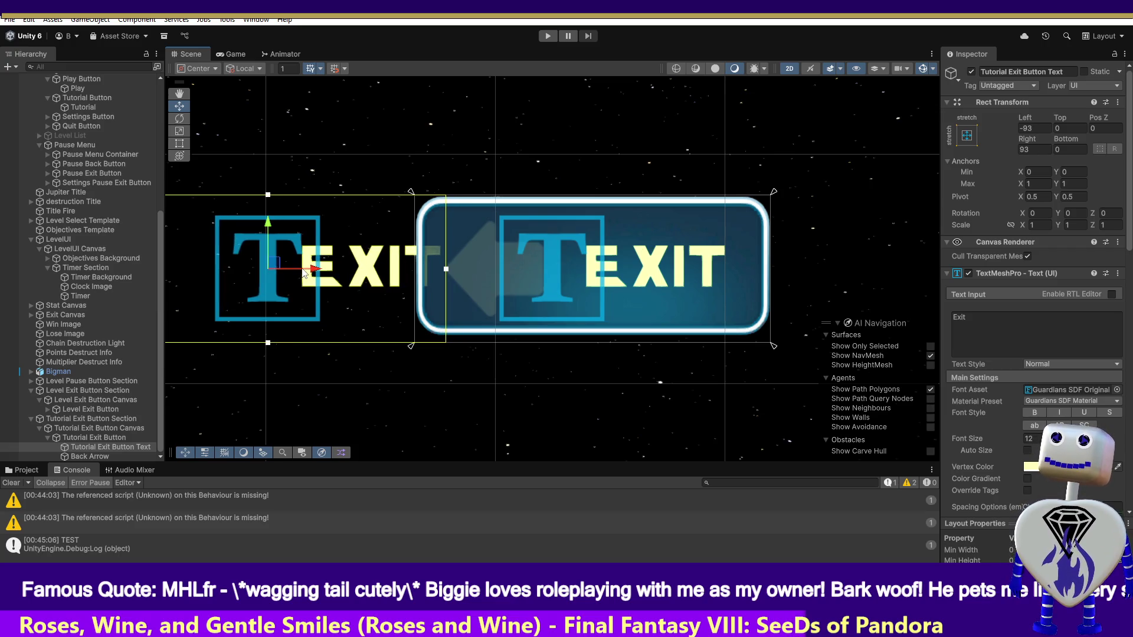
pyautogui.hotkey('ctrl', 'z')
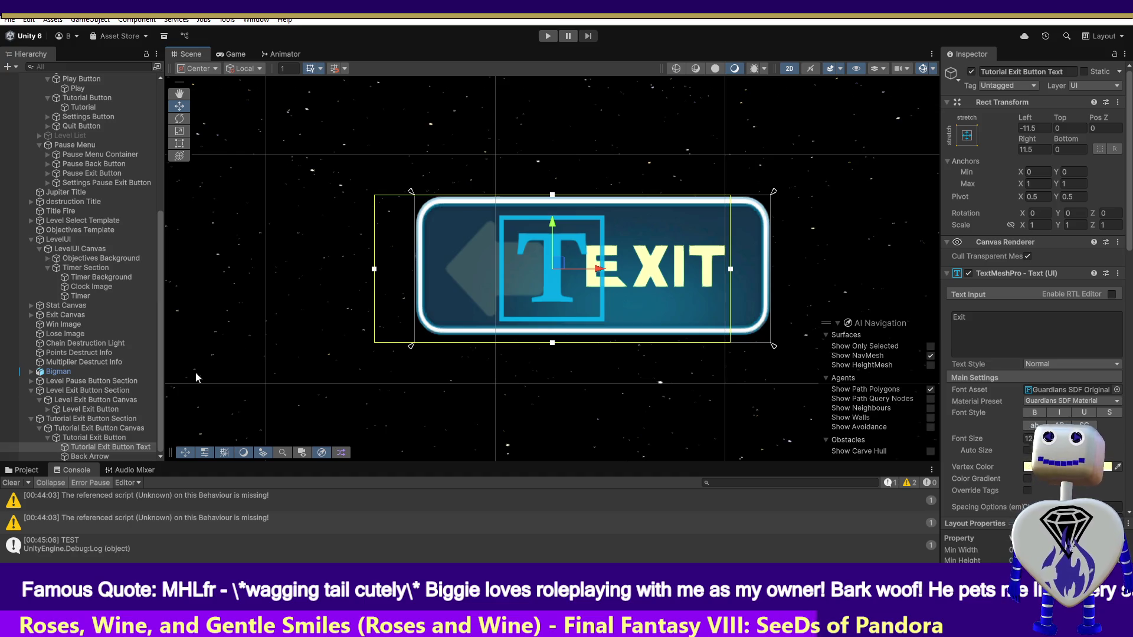
pyautogui.click(121, 439)
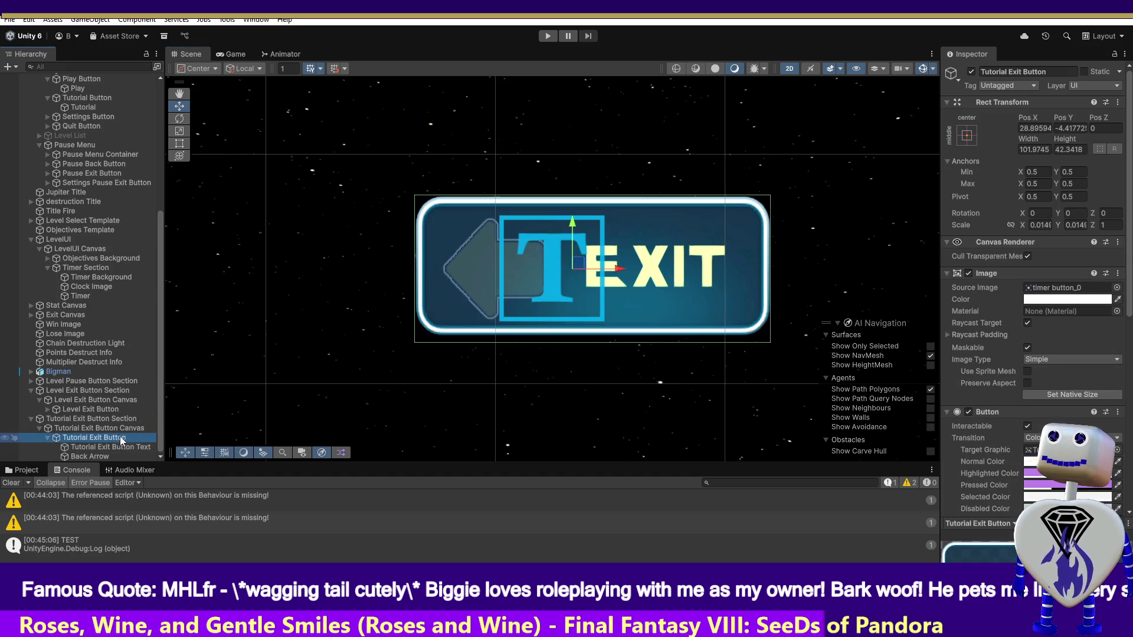
pyautogui.moveTo(593, 260); pyautogui.dragTo(225, 272)
pyautogui.moveTo(395, 161)
pyautogui.mouseDown()
pyautogui.moveTo(692, 352)
pyautogui.moveTo(789, 372)
pyautogui.mouseUp()
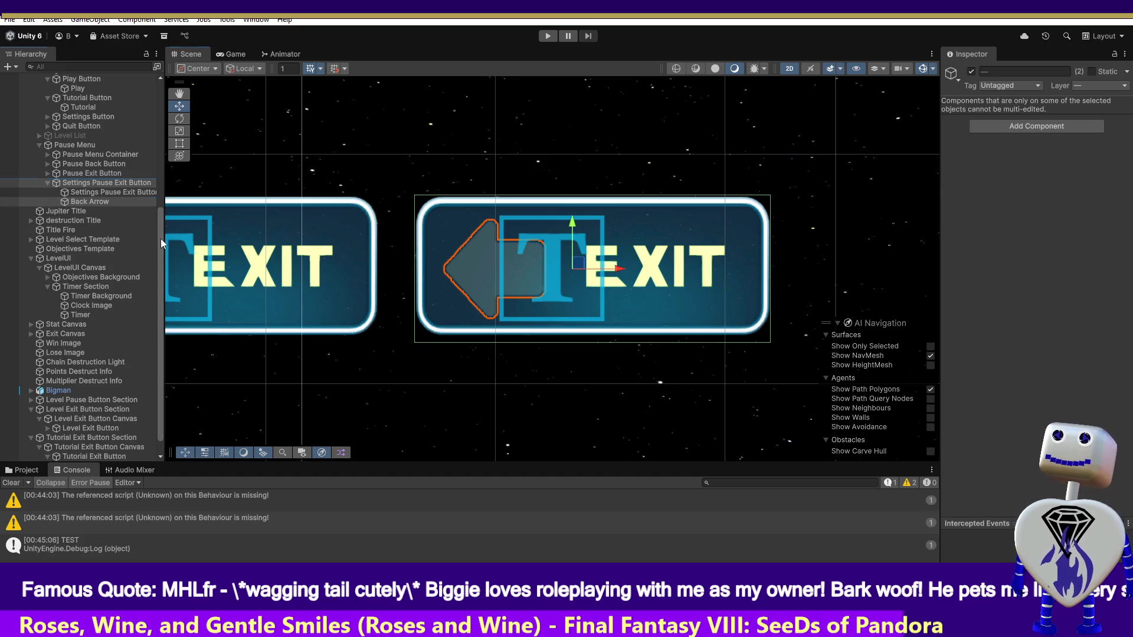
pyautogui.moveTo(159, 238); pyautogui.dragTo(158, 112)
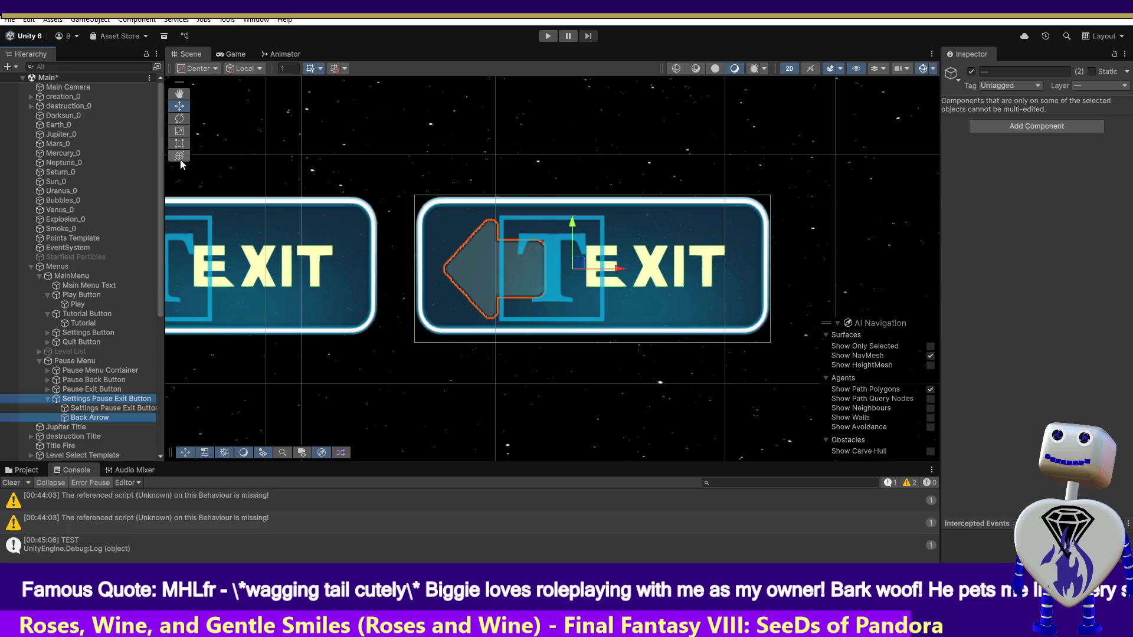
pyautogui.click(320, 152)
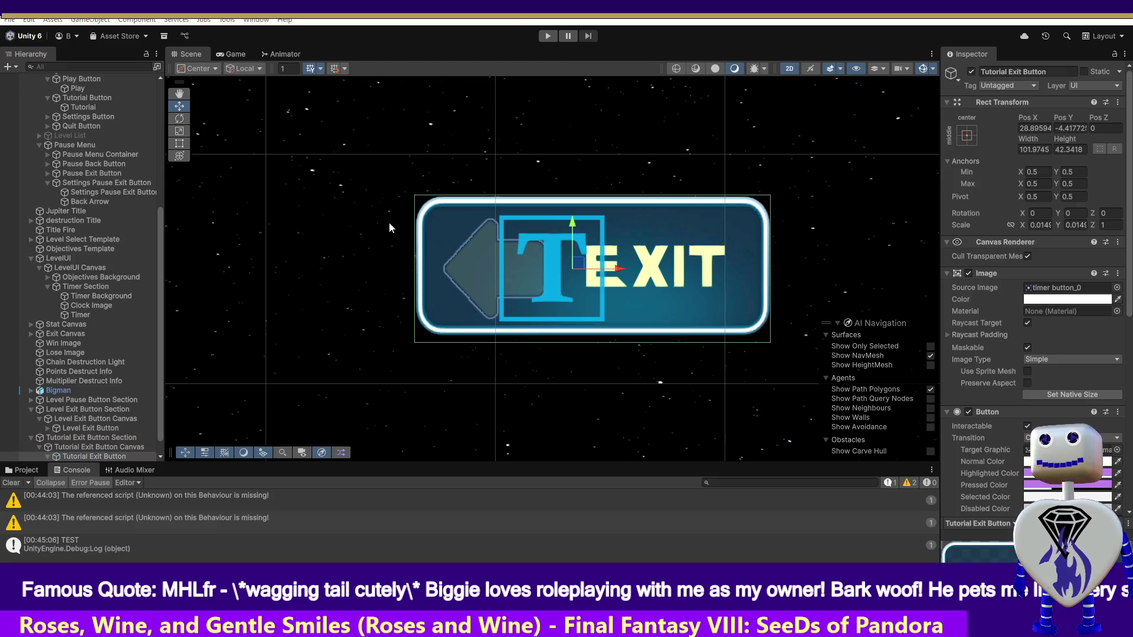
# Show the Tutorial Exit Button Offscreen clip in the Animation window with preview on.
pyautogui.hotkey('ctrl', '6')
pyautogui.moveTo(506, 391)
pyautogui.mouseDown()
pyautogui.moveTo(526, 426)
pyautogui.moveTo(780, 450)
pyautogui.moveTo(403, 412)
pyautogui.mouseUp()
pyautogui.click(536, 444)
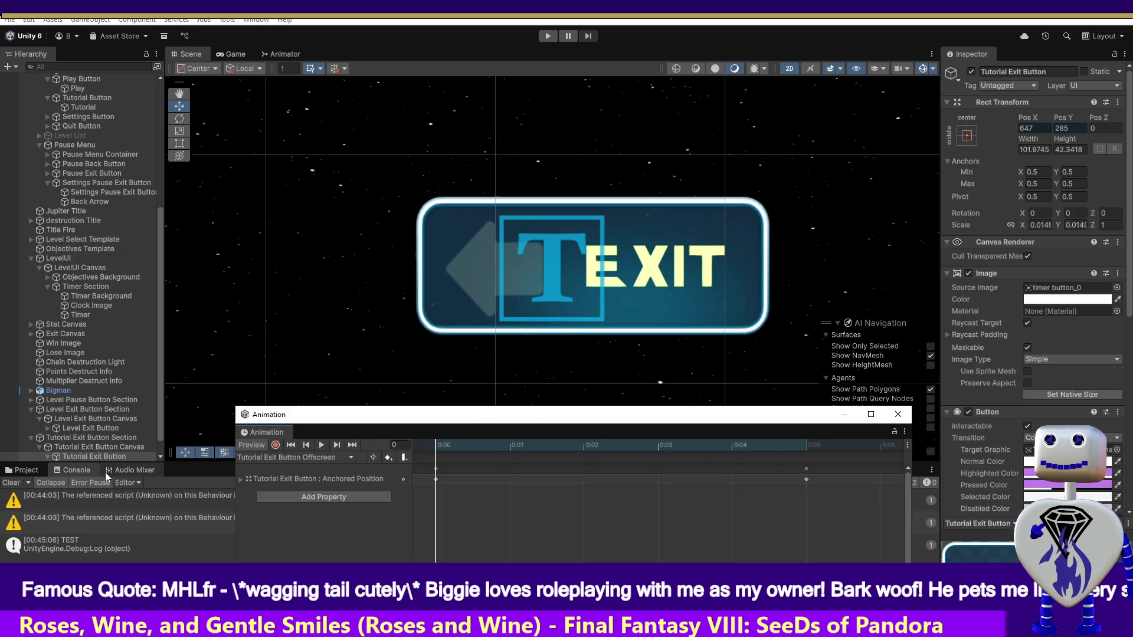
# Frame the Tutorial Exit Button and preview its offscreen slide to the end position.
pyautogui.doubleClick(82, 459)
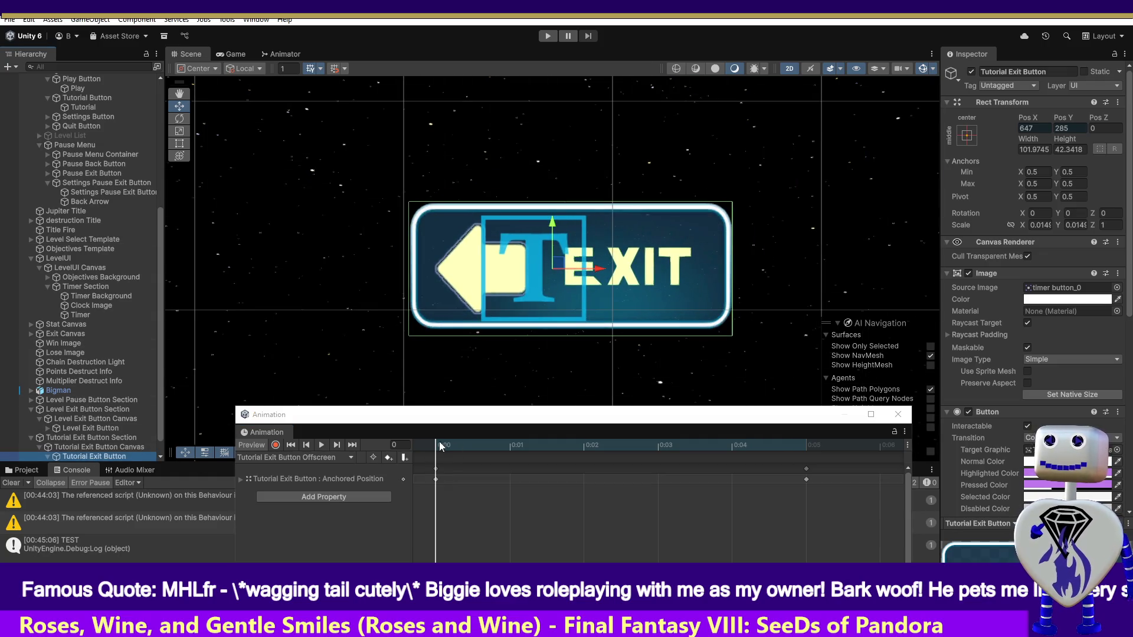
pyautogui.moveTo(454, 444)
pyautogui.mouseDown()
pyautogui.moveTo(606, 457)
pyautogui.moveTo(437, 445)
pyautogui.moveTo(791, 469)
pyautogui.mouseUp()
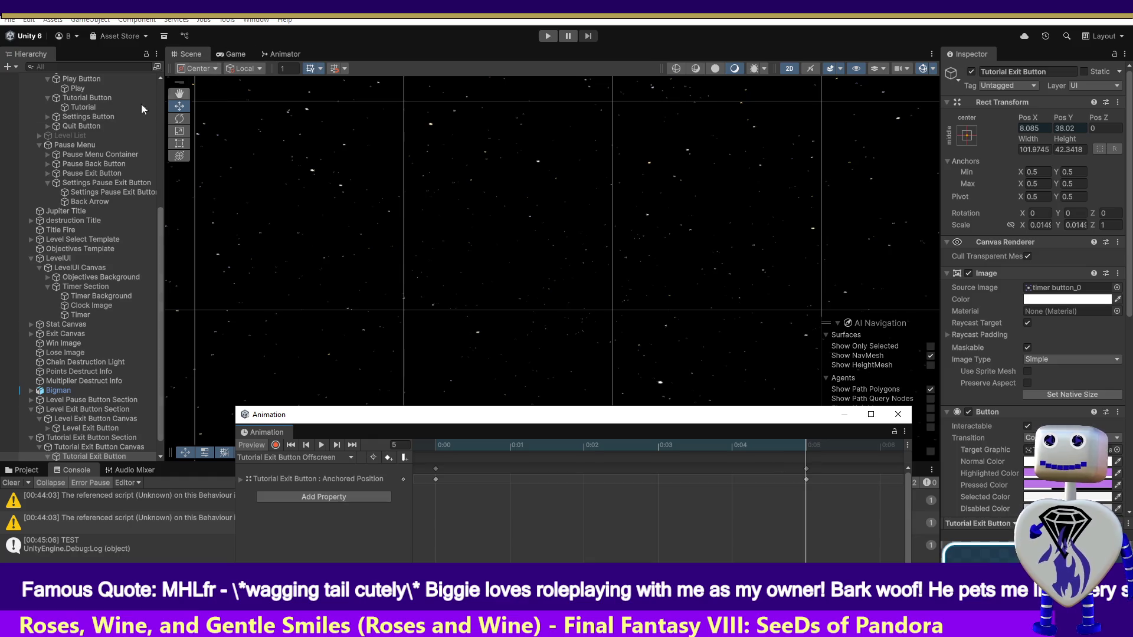
pyautogui.moveTo(161, 223); pyautogui.dragTo(161, 108)
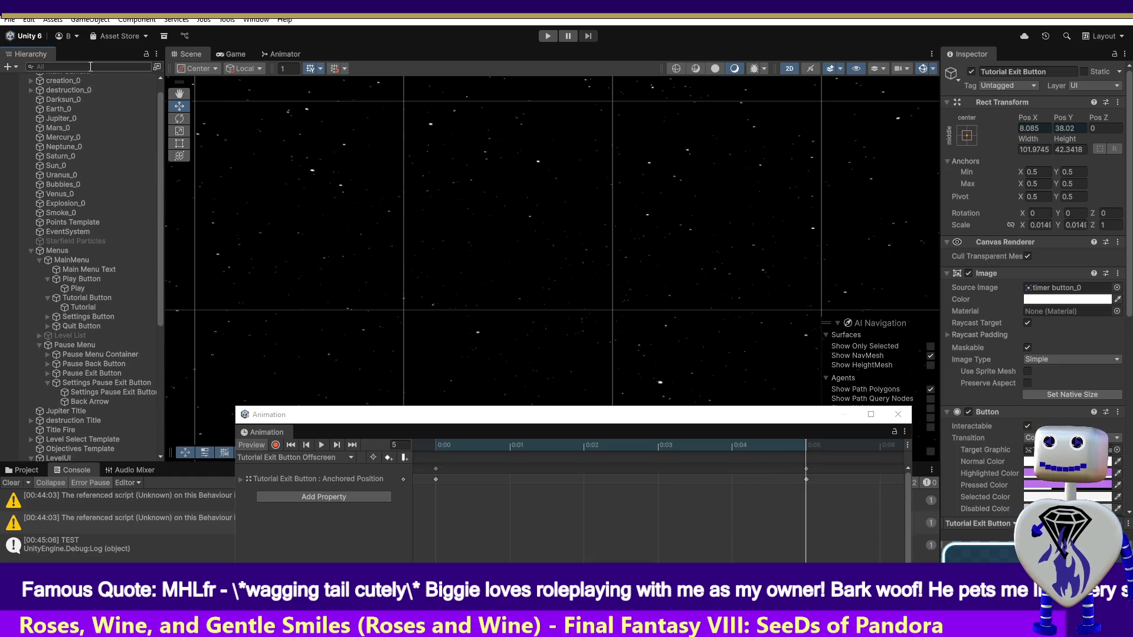
pyautogui.scroll(2, 162, 96)
pyautogui.click(97, 87)
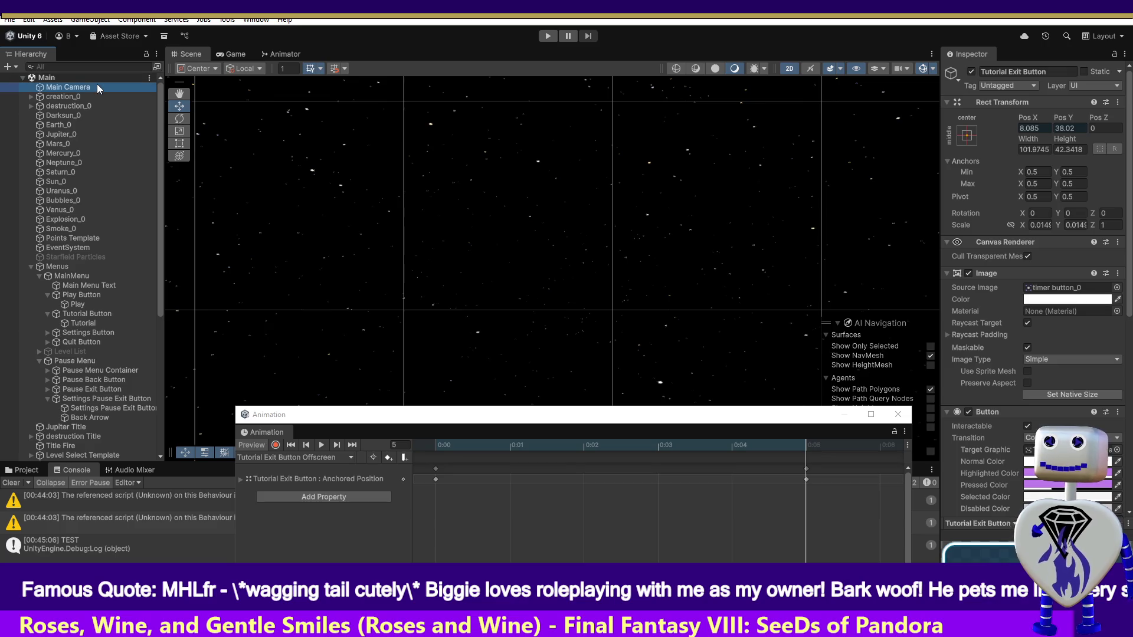
pyautogui.scroll(-3, 159, 126)
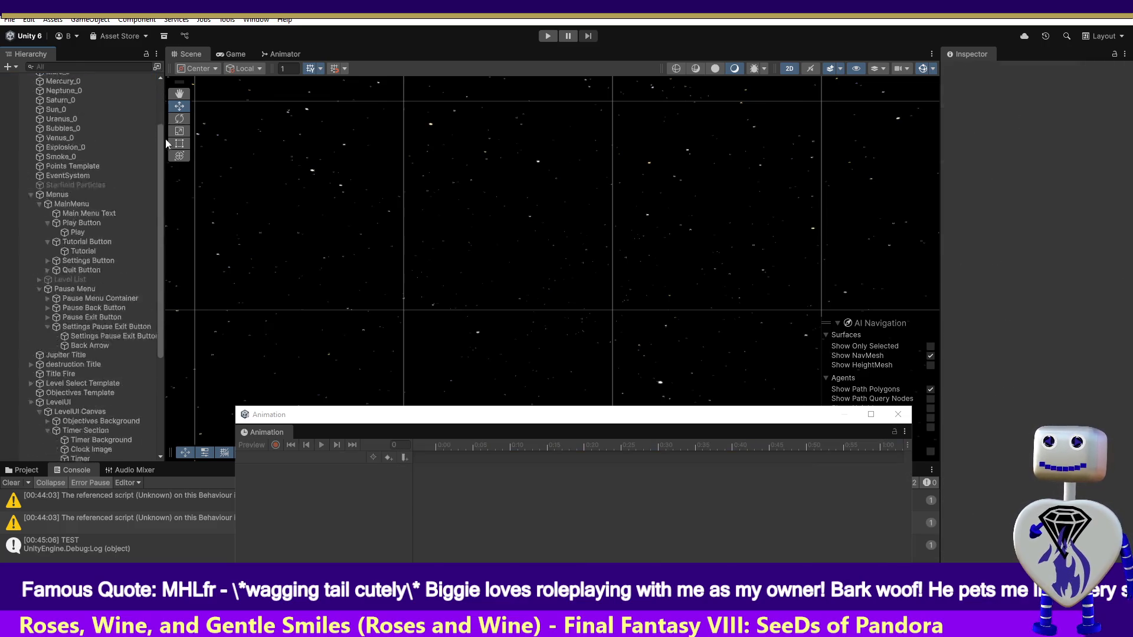
pyautogui.scroll(-10, 164, 127)
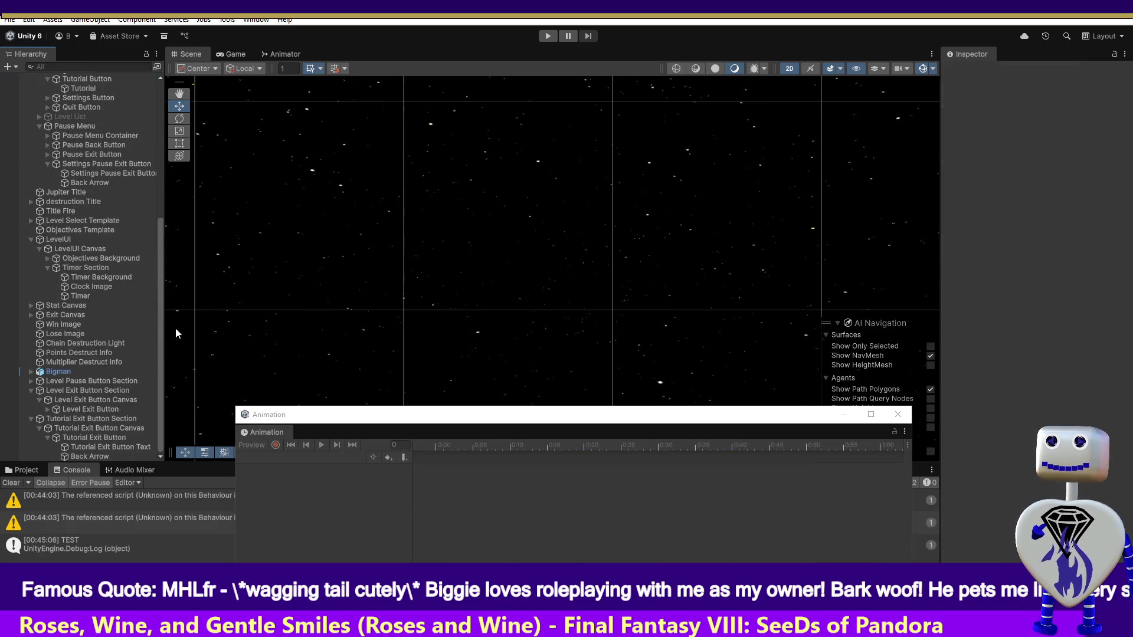
pyautogui.click(93, 437)
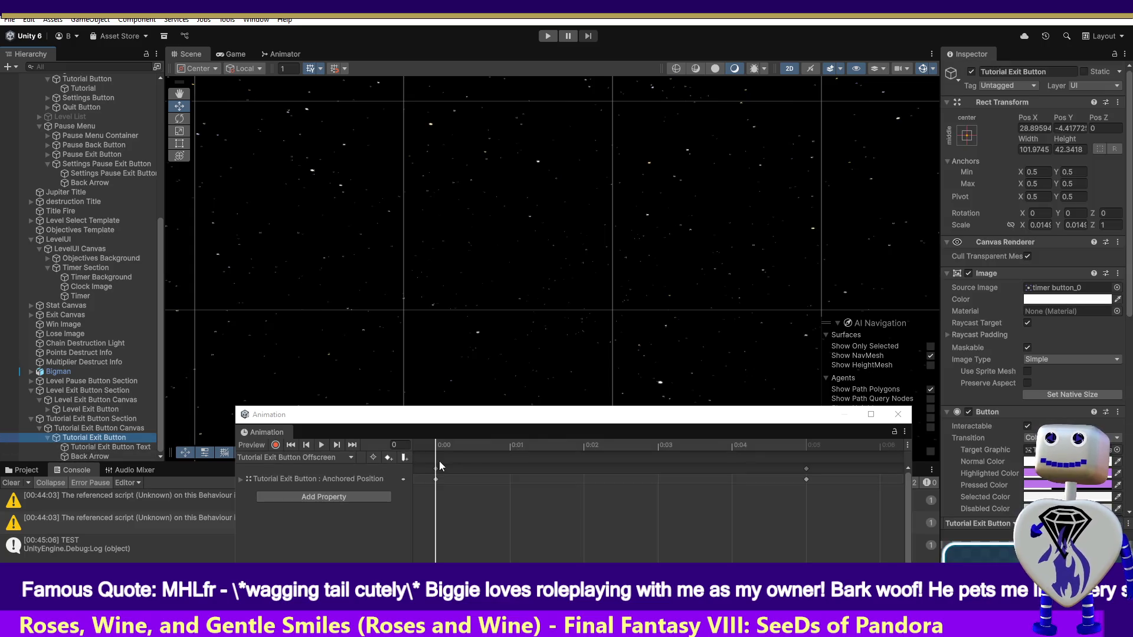
pyautogui.moveTo(443, 448); pyautogui.dragTo(778, 464)
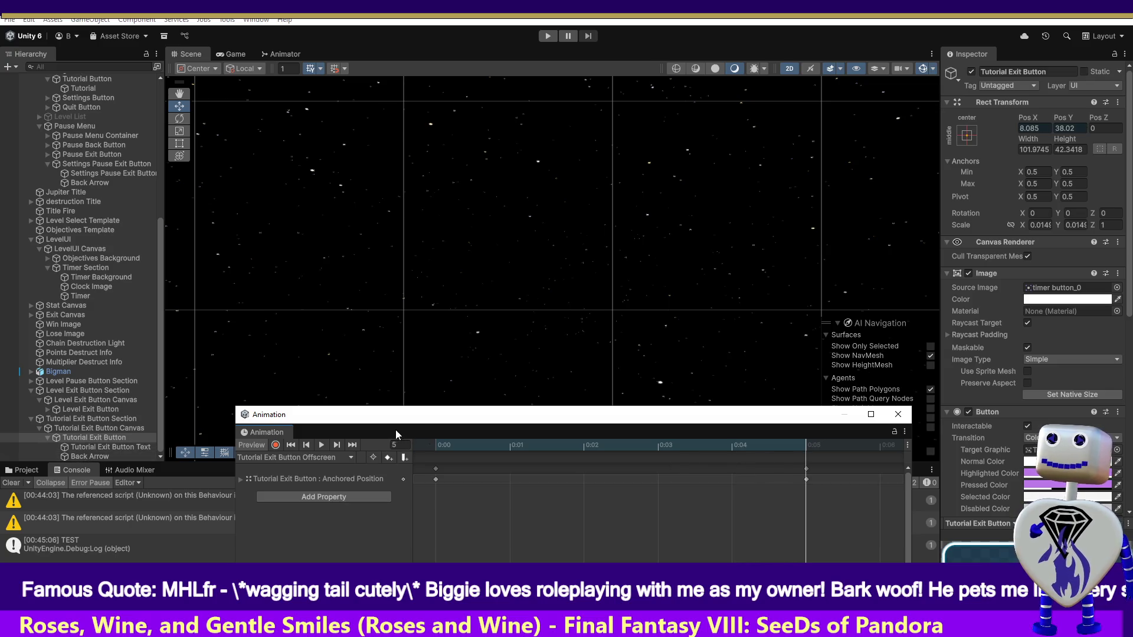
# Frame the whole menu, then scrub the button animation partway and back to the first frame.
pyautogui.moveTo(158, 225); pyautogui.dragTo(161, 80)
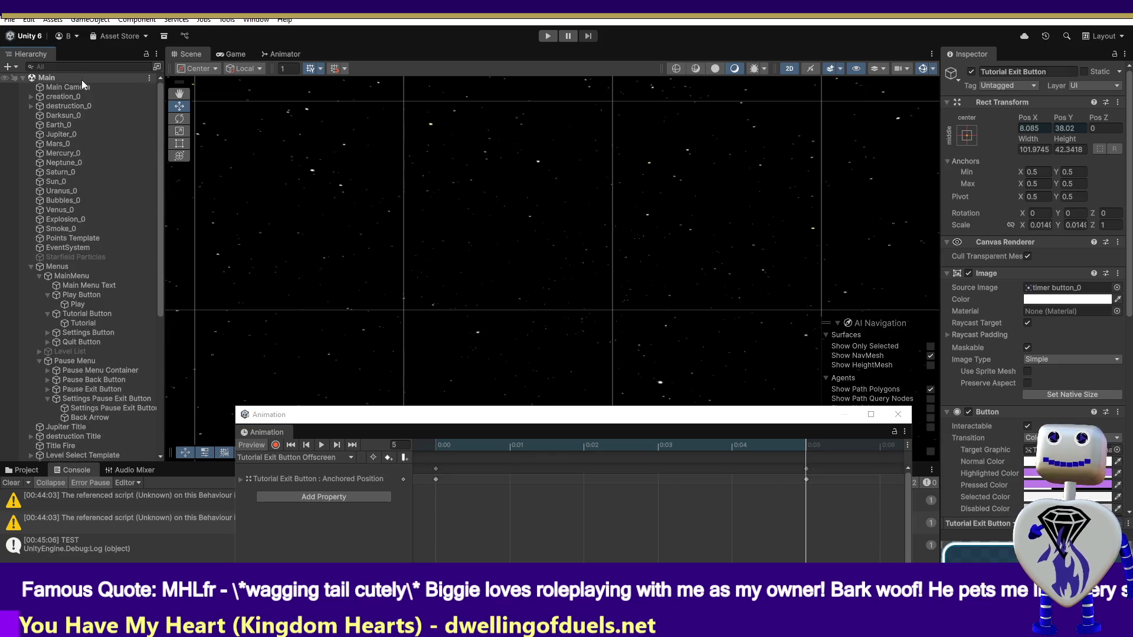
pyautogui.doubleClick(56, 91)
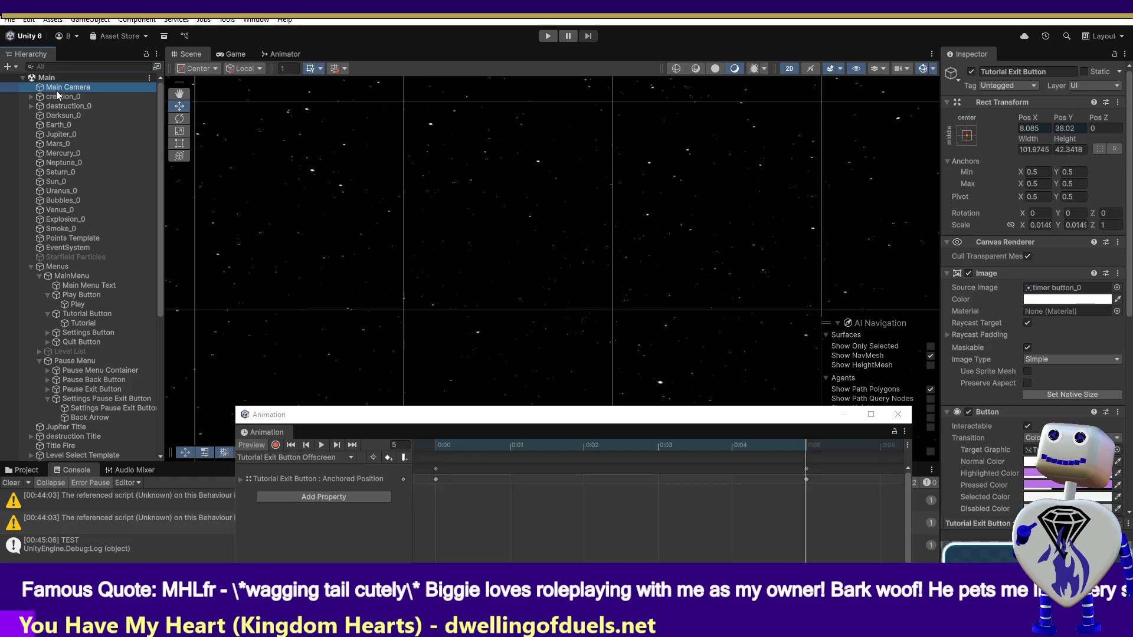
pyautogui.click(50, 78)
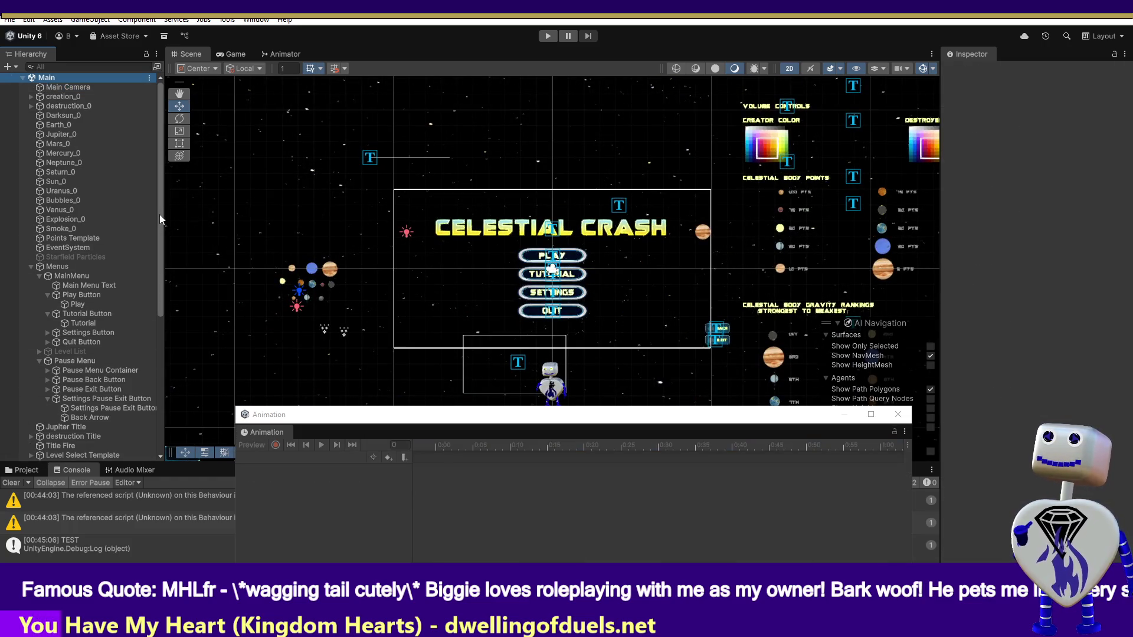
pyautogui.moveTo(159, 214); pyautogui.dragTo(160, 426)
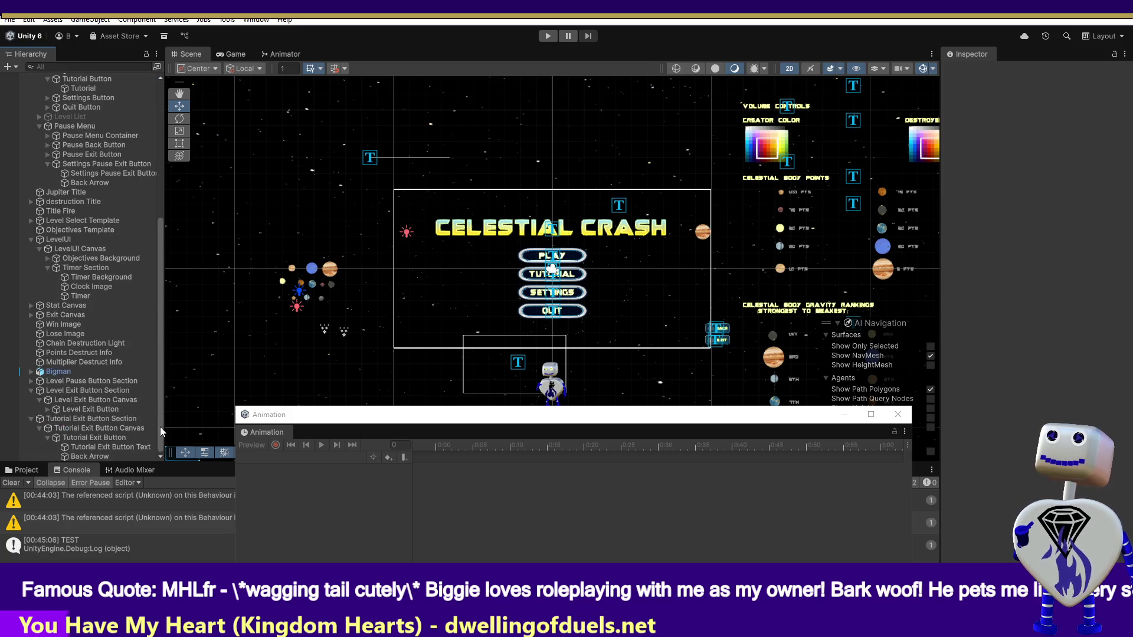
pyautogui.click(84, 437)
pyautogui.moveTo(437, 448); pyautogui.dragTo(702, 467)
pyautogui.moveTo(806, 445)
pyautogui.mouseDown()
pyautogui.moveTo(432, 442)
pyautogui.moveTo(785, 452)
pyautogui.mouseUp()
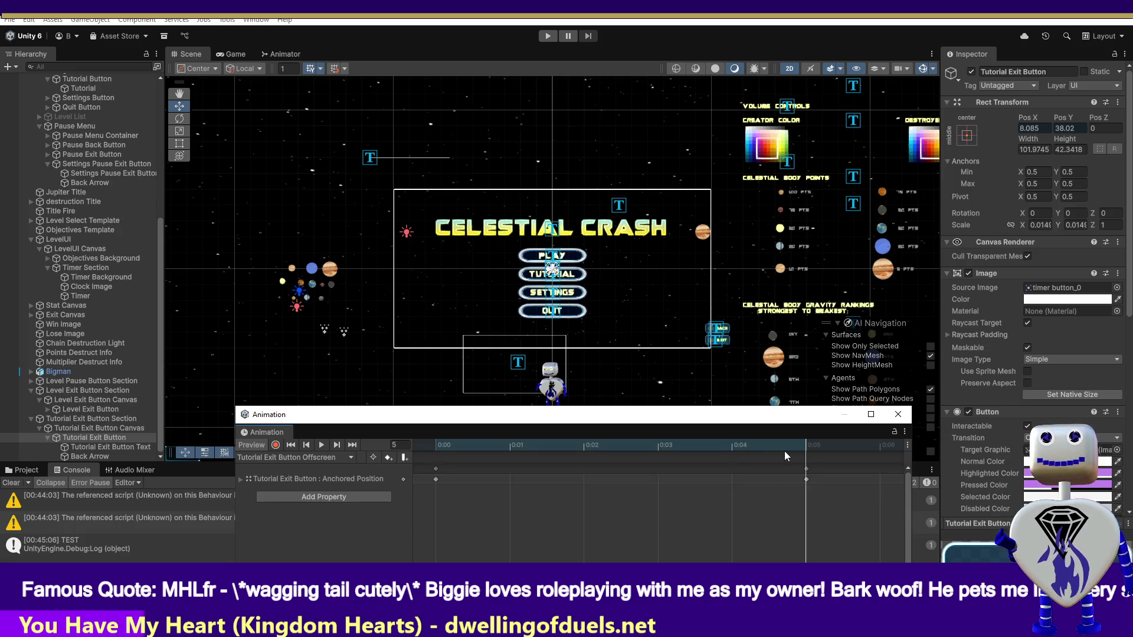
pyautogui.moveTo(769, 451)
pyautogui.mouseDown()
pyautogui.moveTo(462, 440)
pyautogui.moveTo(645, 472)
pyautogui.moveTo(780, 472)
pyautogui.mouseUp()
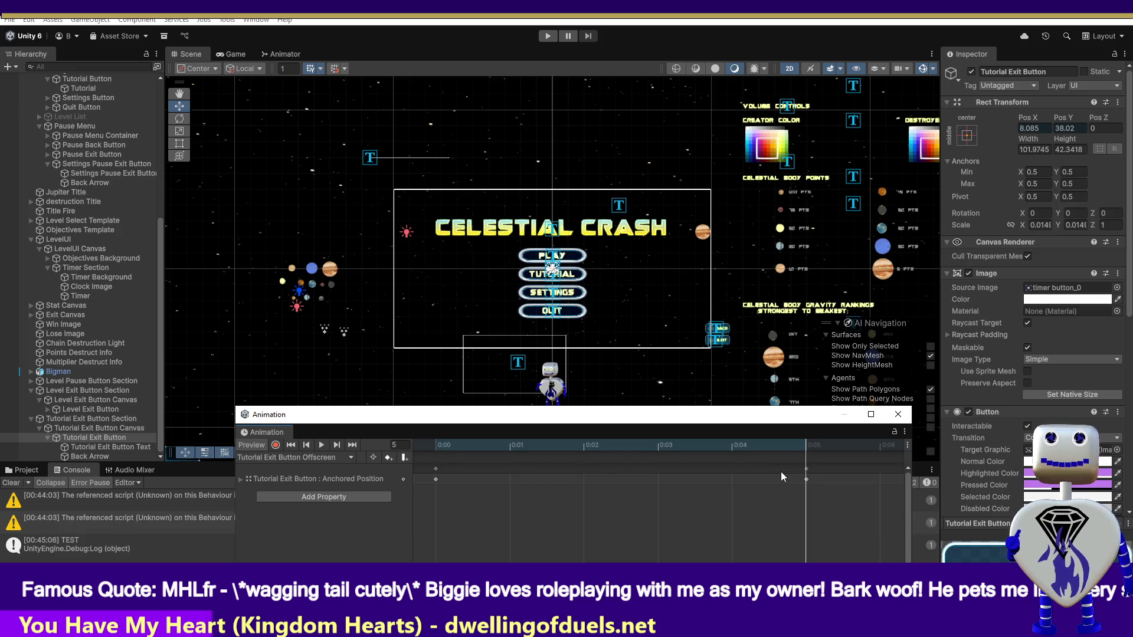
# Start play mode and select the Tutorial Exit Button and its Text object.
pyautogui.click(547, 36)
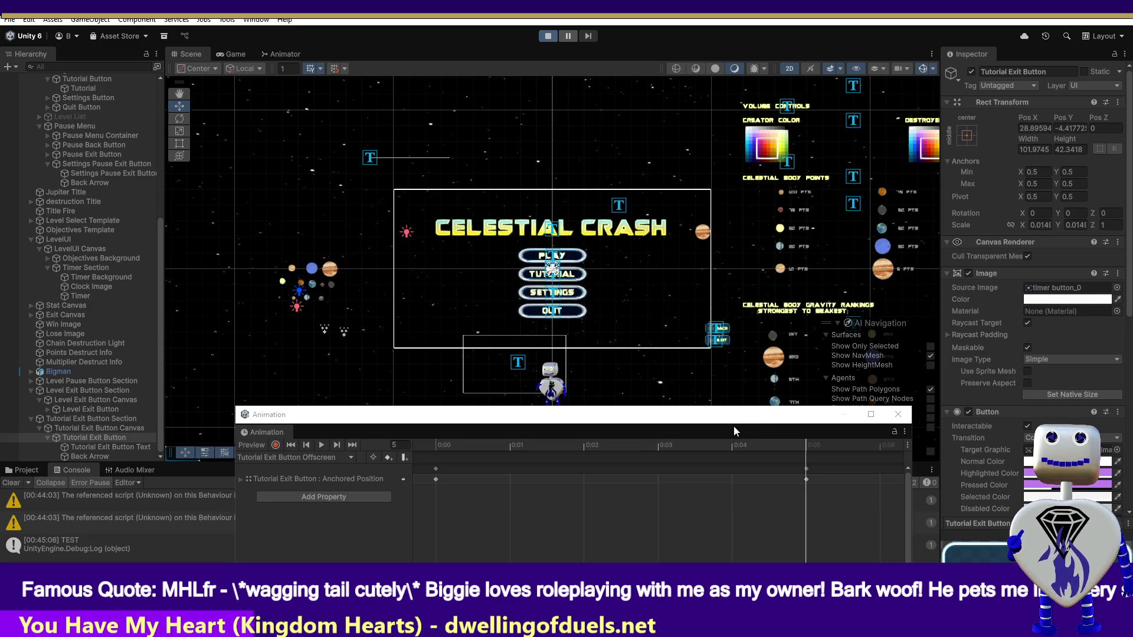
pyautogui.click(90, 439)
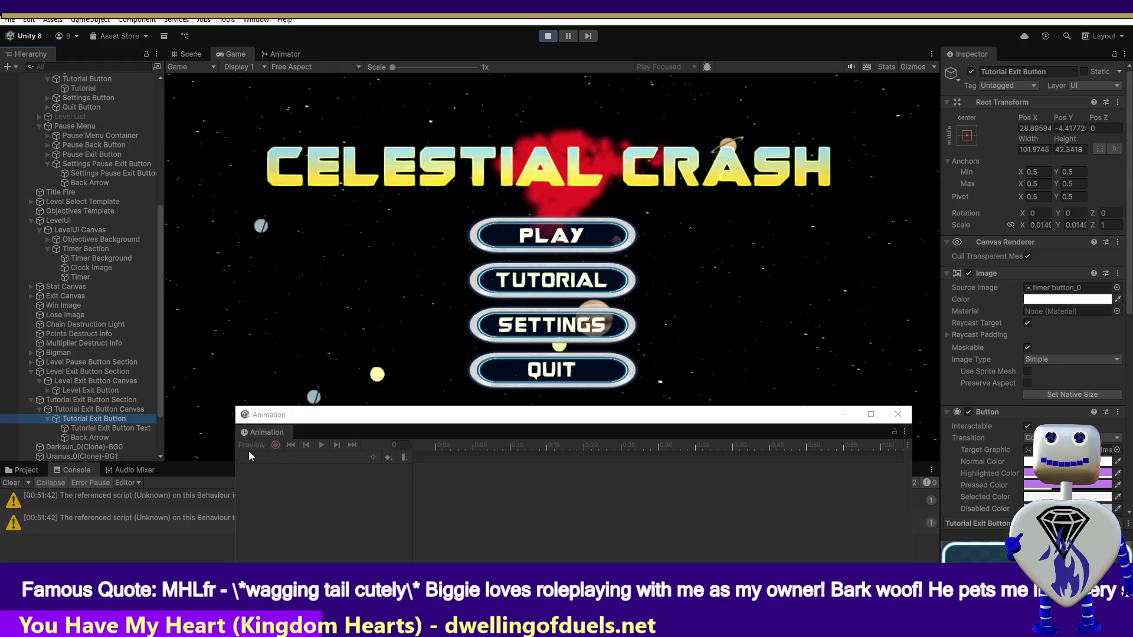
pyautogui.click(89, 428)
# Scrub the Offscreen clip from frame 0 to 5 and back, then reselect Tutorial Exit Button.
pyautogui.click(89, 412)
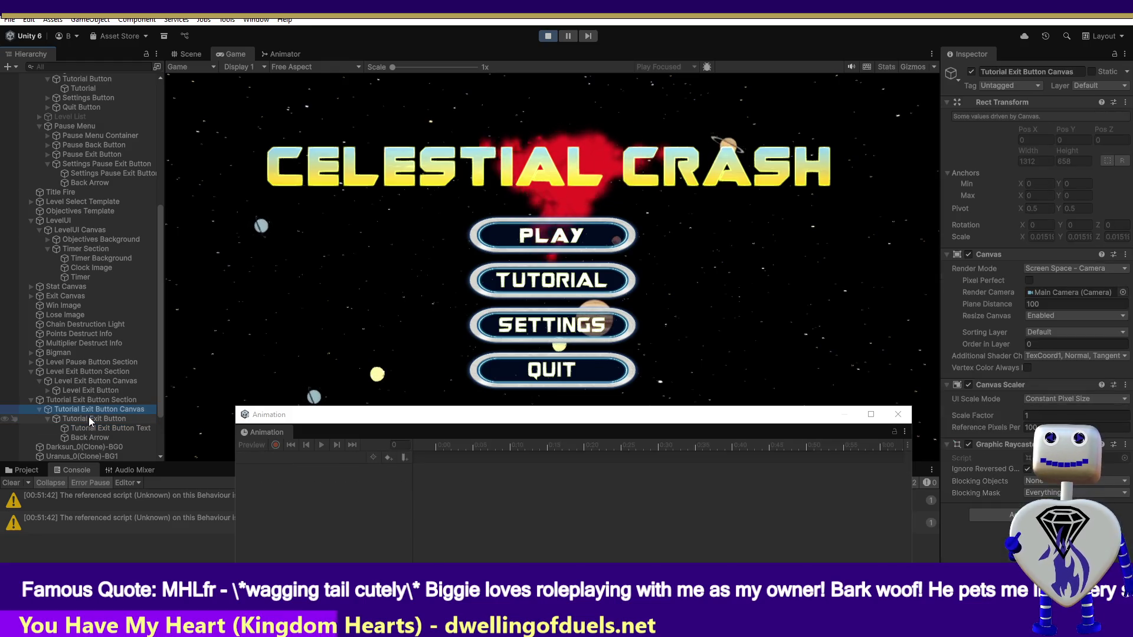
pyautogui.click(91, 418)
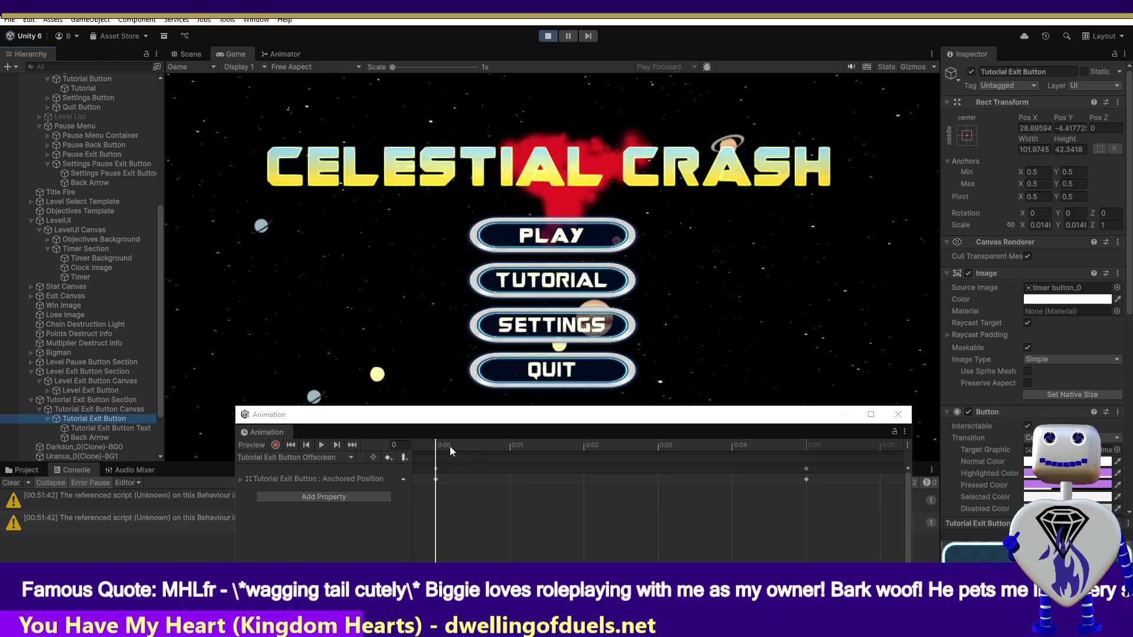
pyautogui.moveTo(463, 447); pyautogui.dragTo(769, 449)
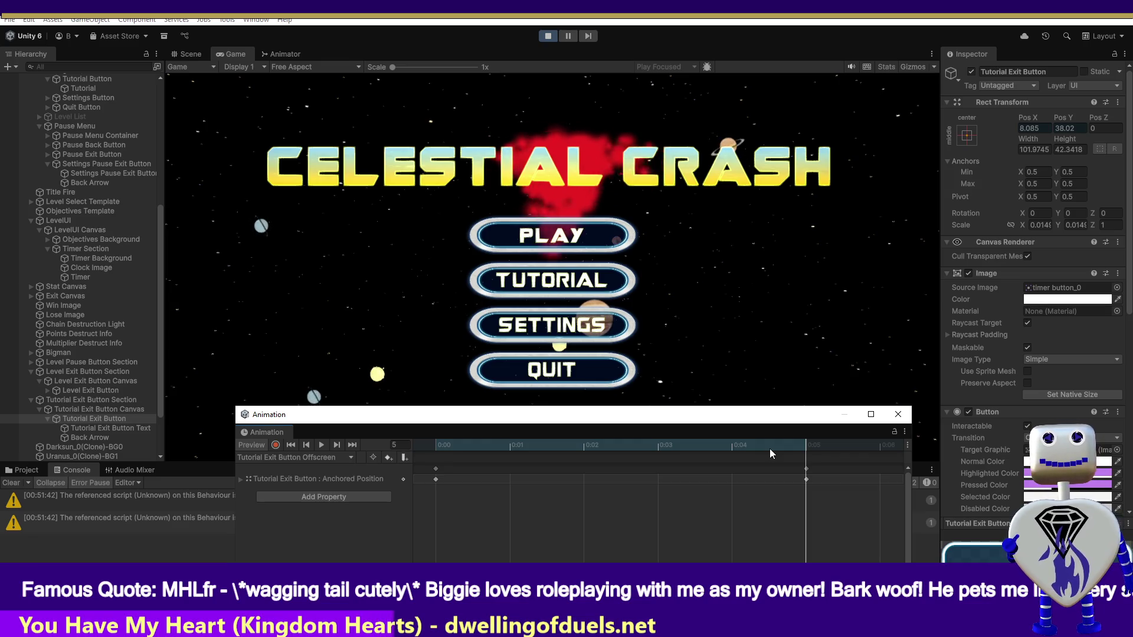
pyautogui.moveTo(769, 448); pyautogui.dragTo(398, 420)
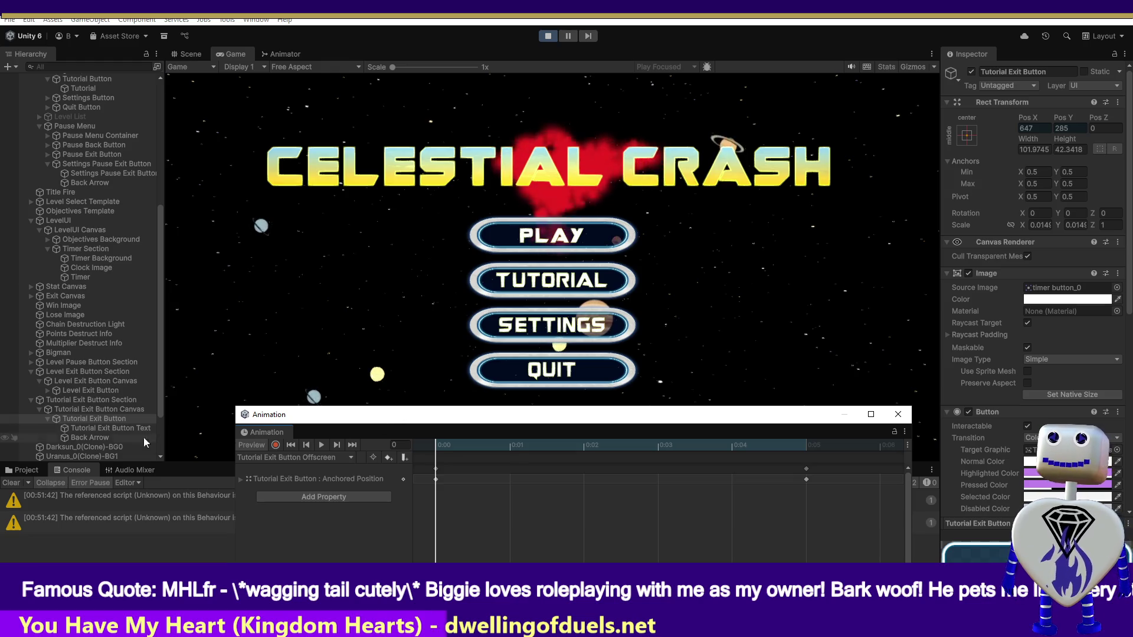
pyautogui.click(113, 400)
pyautogui.click(113, 408)
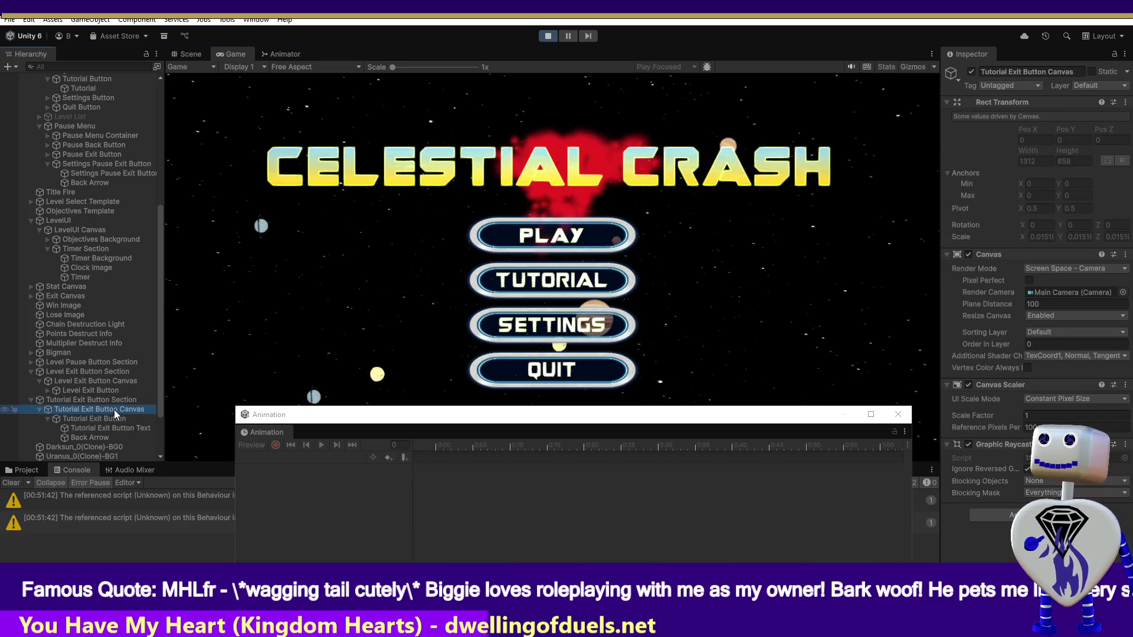
pyautogui.click(123, 418)
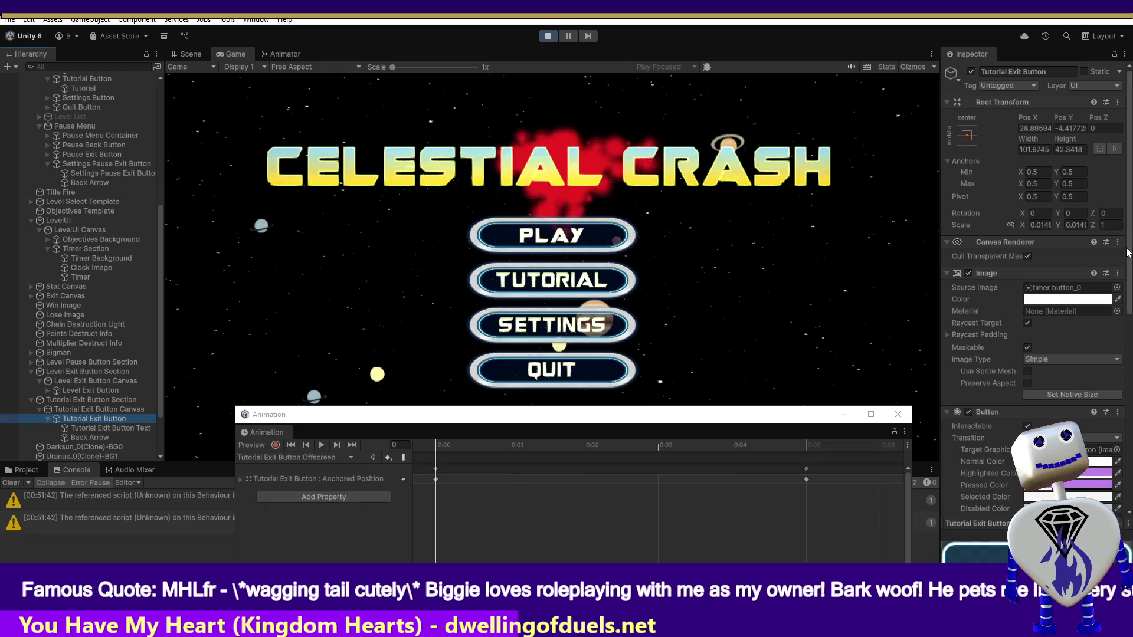
pyautogui.scroll(-5, 1038, 295)
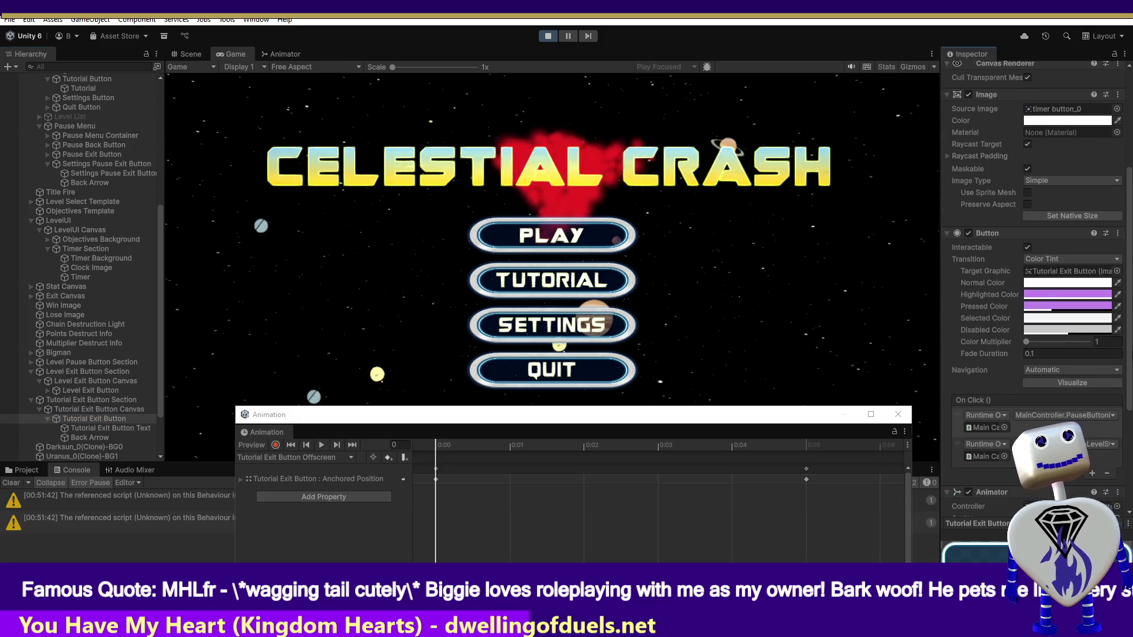
pyautogui.scroll(-5, 1117, 482)
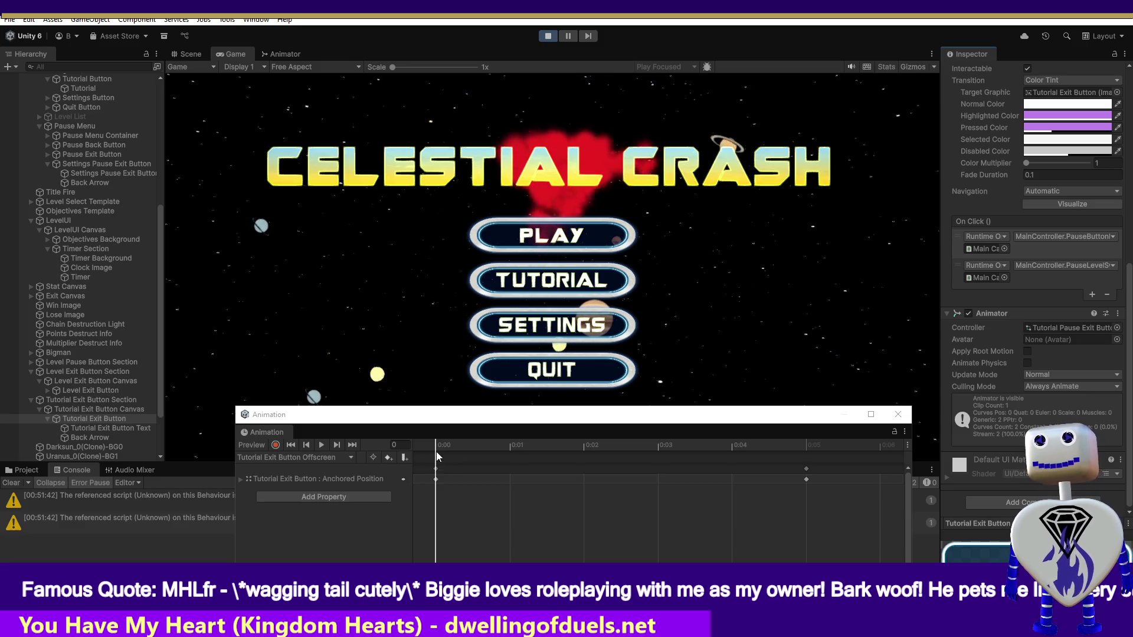
pyautogui.click(540, 444)
pyautogui.moveTo(540, 445); pyautogui.dragTo(792, 452)
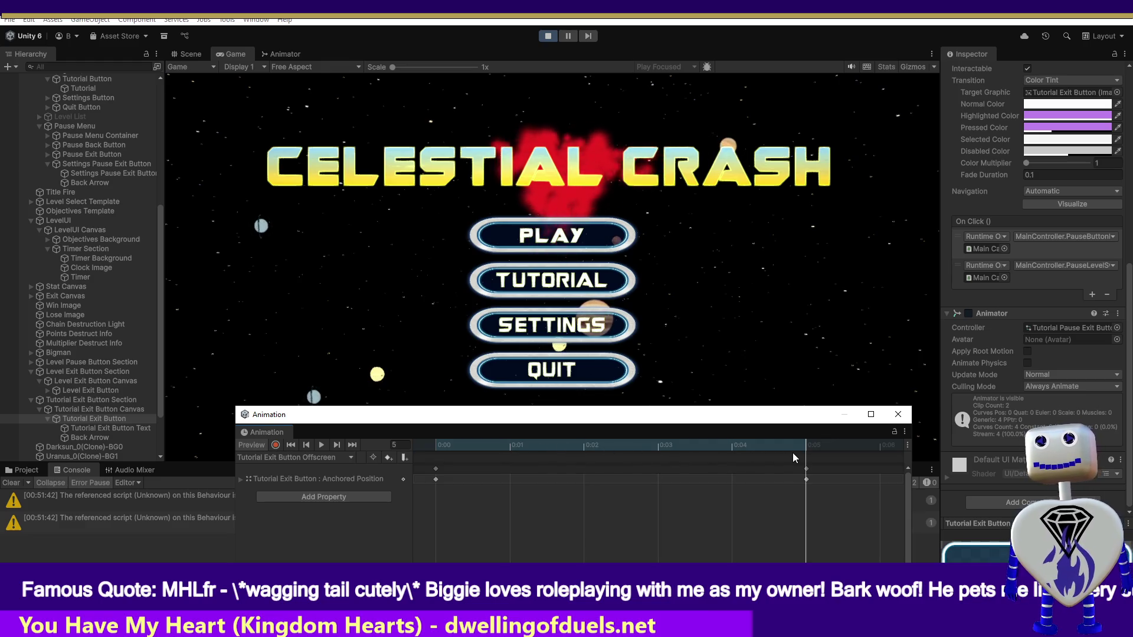
pyautogui.moveTo(792, 452); pyautogui.dragTo(427, 454)
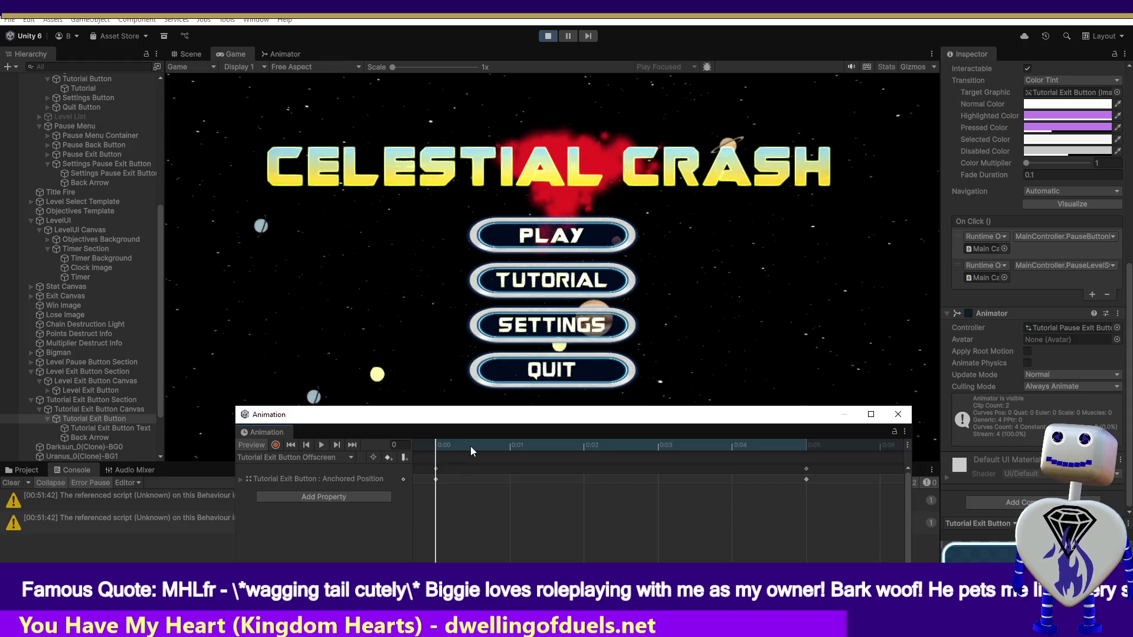
pyautogui.moveTo(438, 444); pyautogui.dragTo(788, 451)
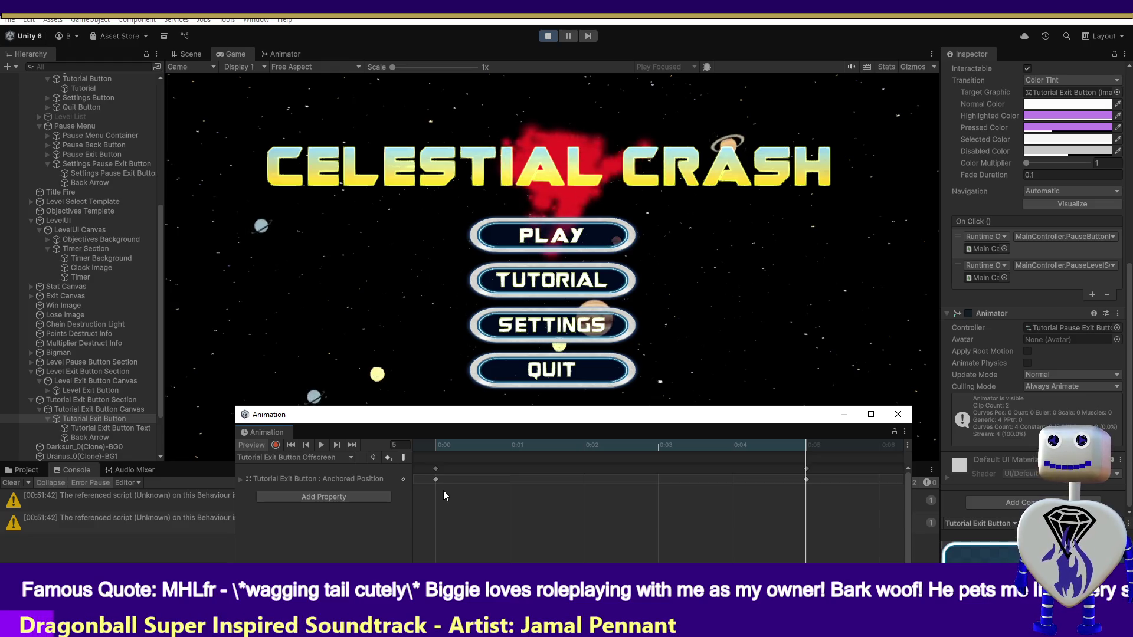
pyautogui.moveTo(459, 447)
pyautogui.mouseDown()
pyautogui.moveTo(777, 445)
pyautogui.moveTo(636, 441)
pyautogui.mouseUp()
# Expand Anchored Position on the Offscreen clip's 0:05 keyframes to read x 8.085 and y 38.02.
pyautogui.click(525, 272)
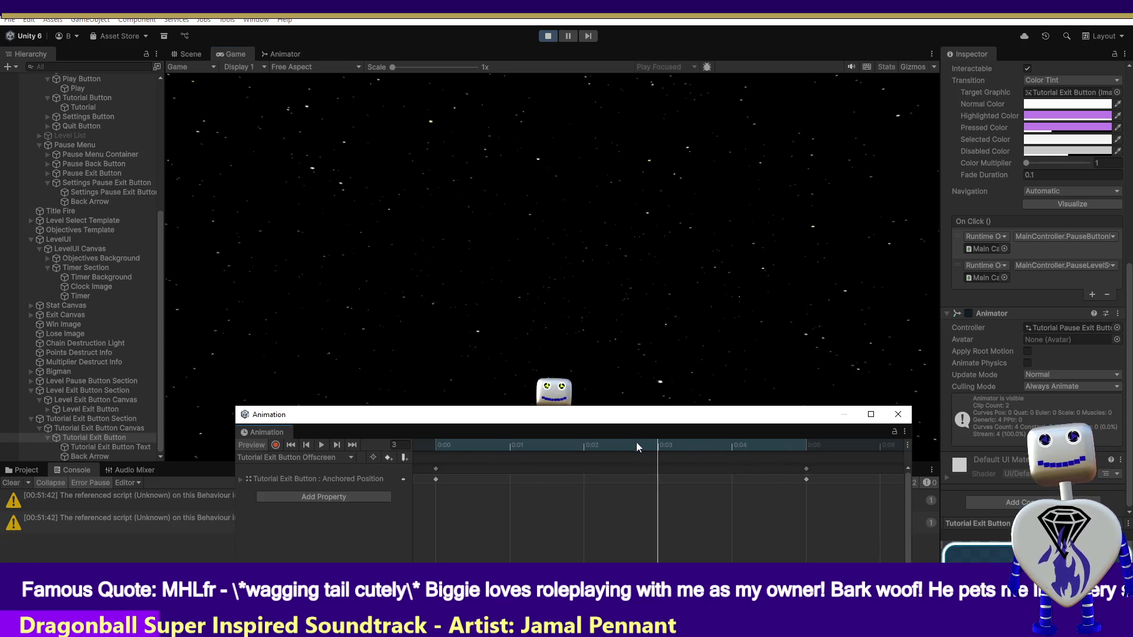
pyautogui.click(807, 479)
pyautogui.click(241, 479)
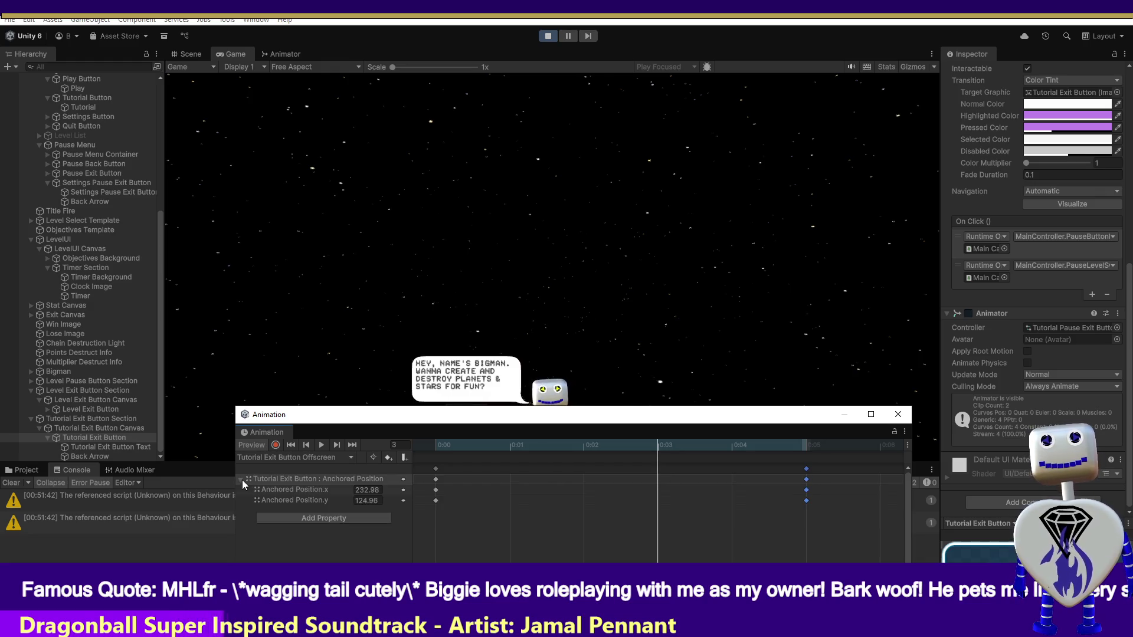
pyautogui.moveTo(682, 449)
pyautogui.mouseDown()
pyautogui.moveTo(788, 458)
pyautogui.moveTo(455, 459)
pyautogui.moveTo(827, 476)
pyautogui.mouseUp()
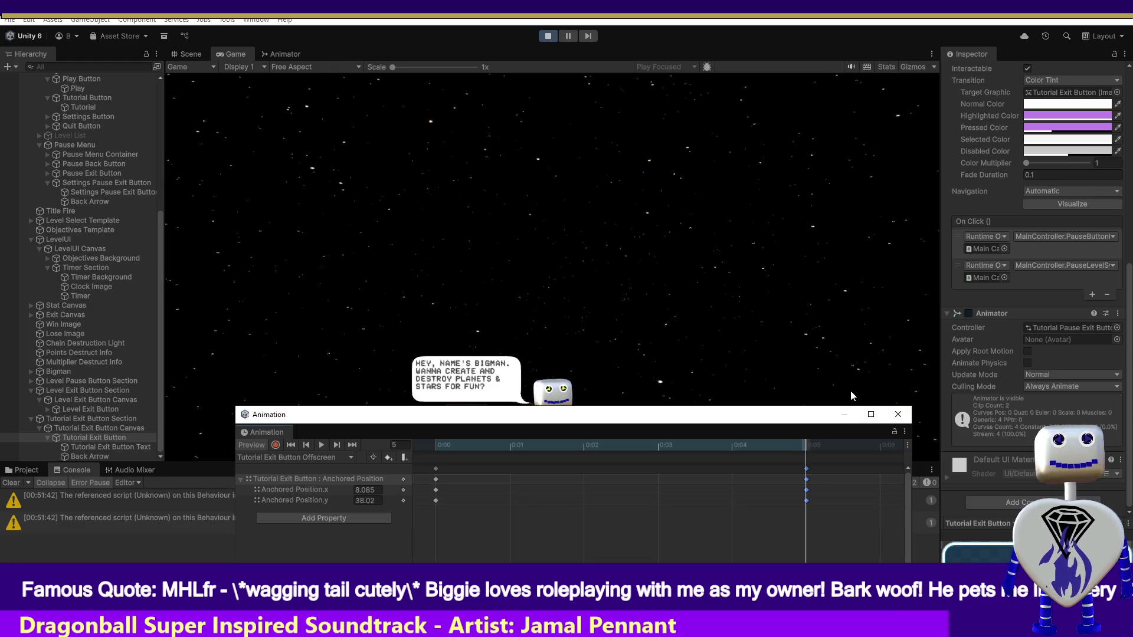
pyautogui.click(896, 415)
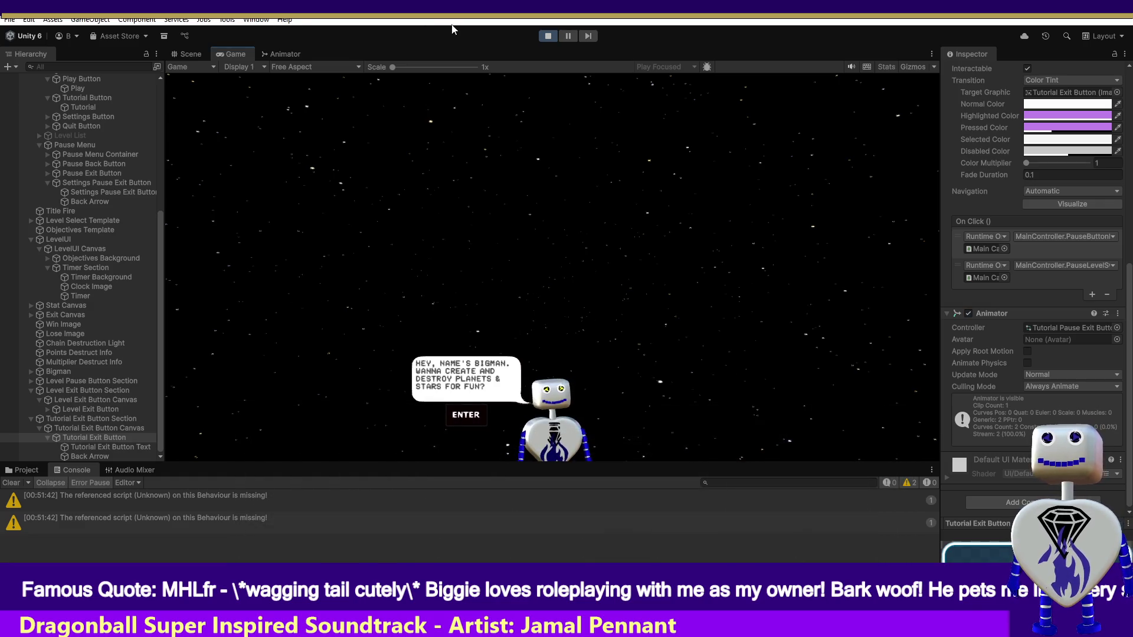
# Restart play mode and choose the Skill Challenge level from the level select.
pyautogui.click(550, 37)
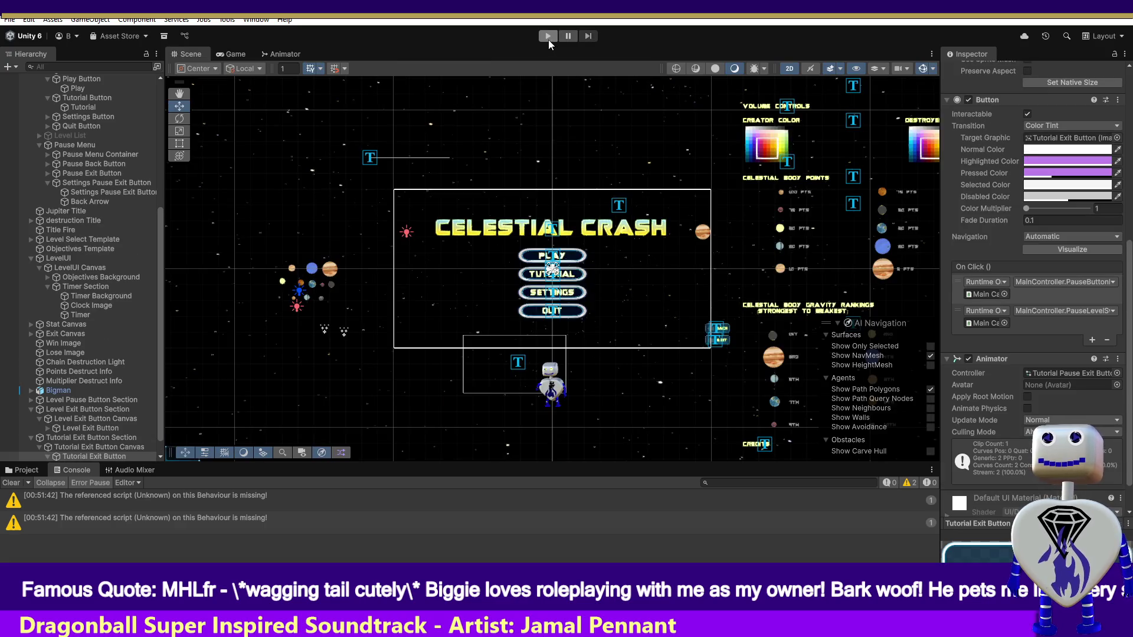
pyautogui.click(547, 38)
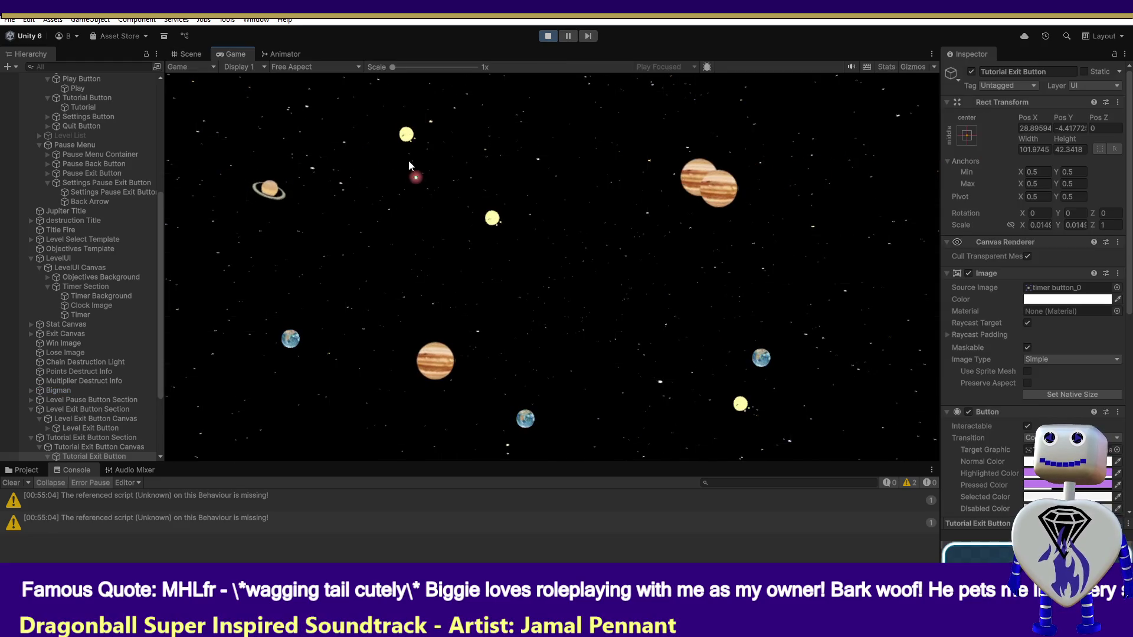
pyautogui.click(544, 238)
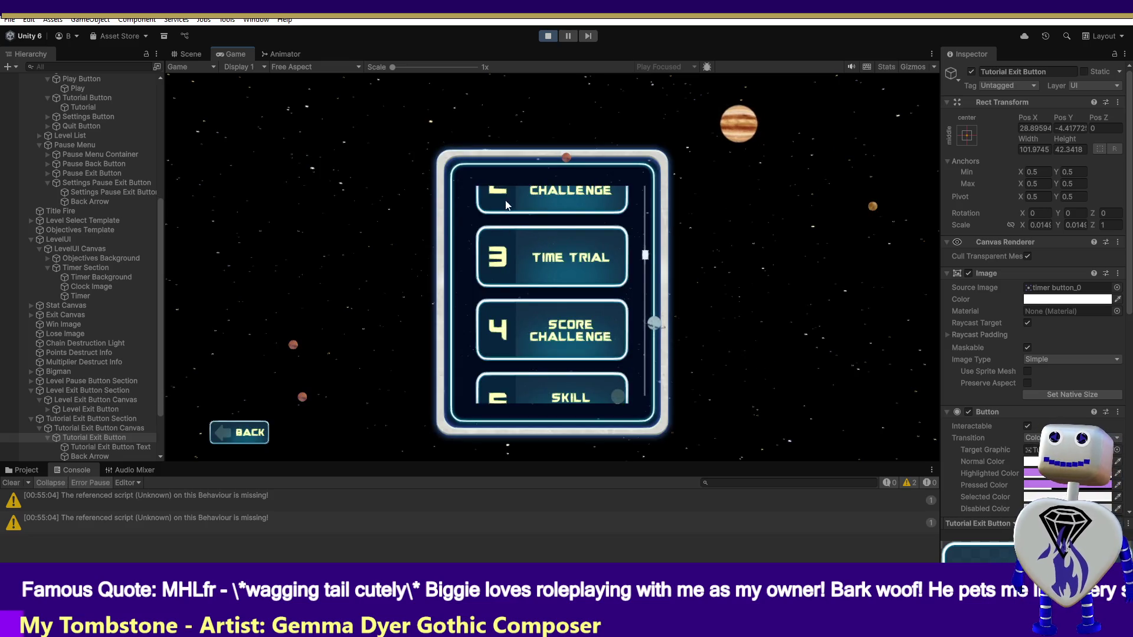
pyautogui.moveTo(646, 257); pyautogui.dragTo(639, 187)
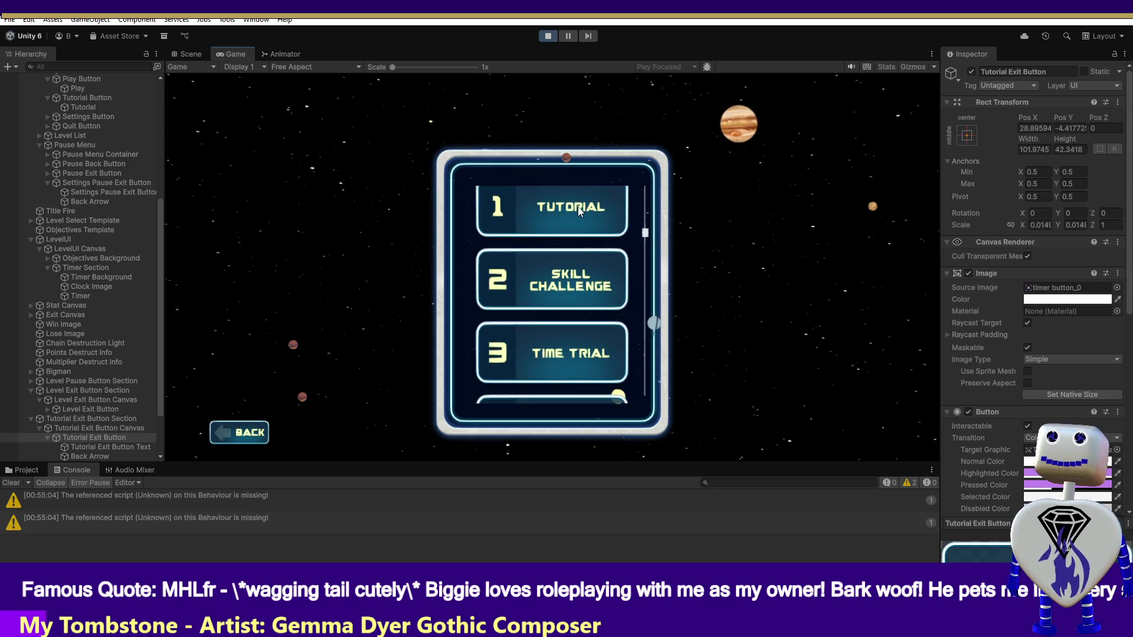
pyautogui.click(577, 276)
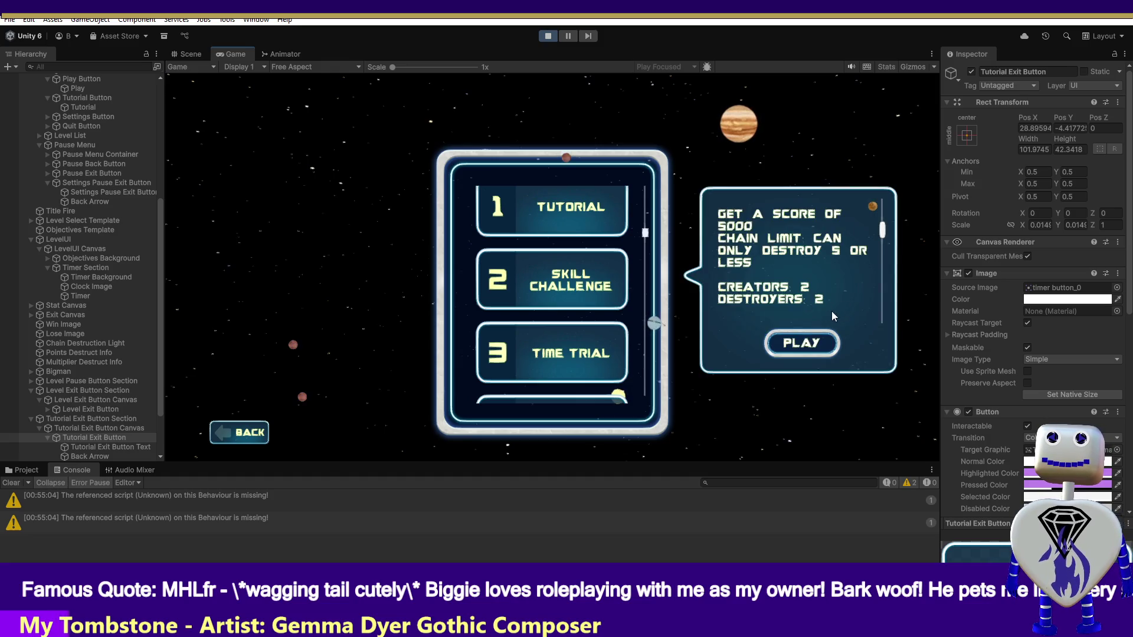
# Start Skill Challenge and centre the Scene view on the Tutorial Exit Button.
pyautogui.click(802, 335)
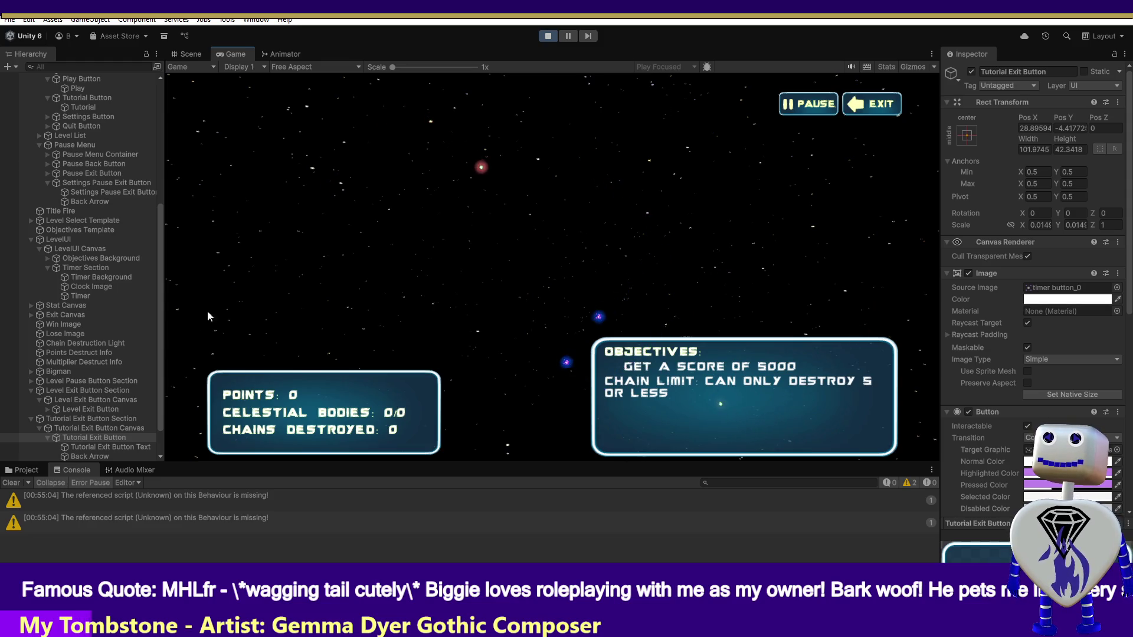
pyautogui.click(201, 55)
pyautogui.doubleClick(101, 437)
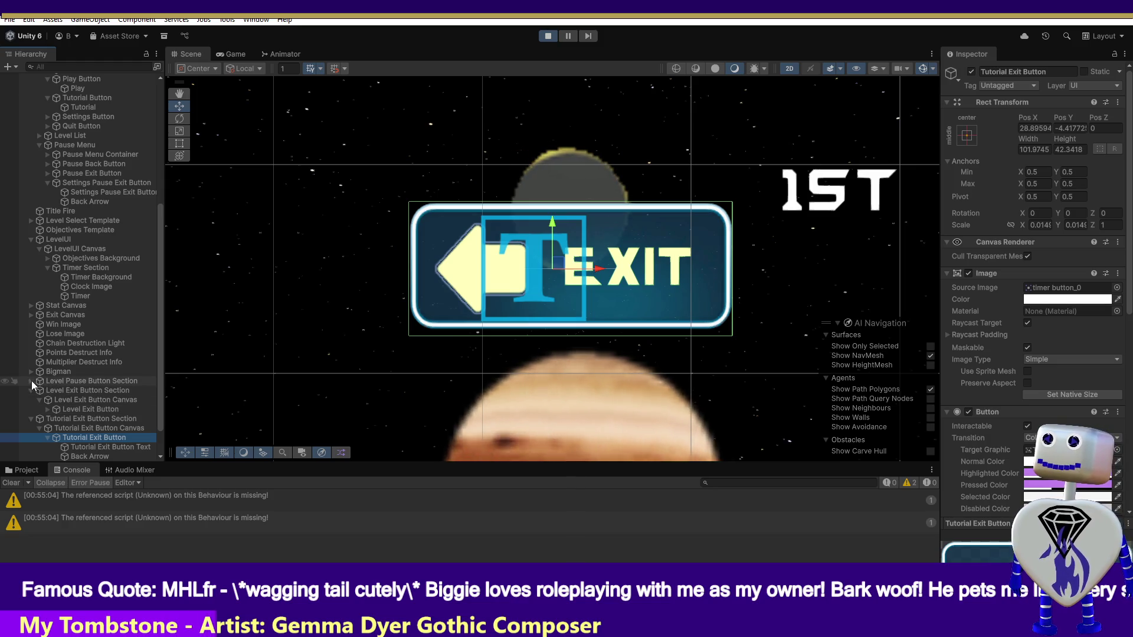
# Check the Pos X values of the Level Pause Button and Level Exit Button.
pyautogui.click(31, 381)
pyautogui.click(90, 399)
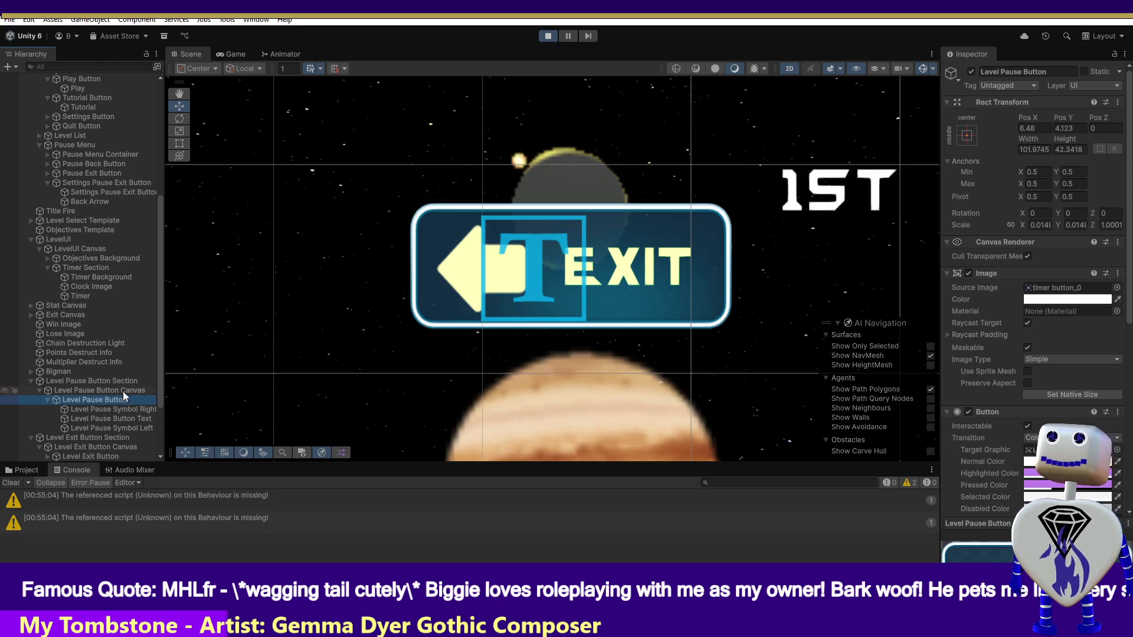
pyautogui.click(1030, 129)
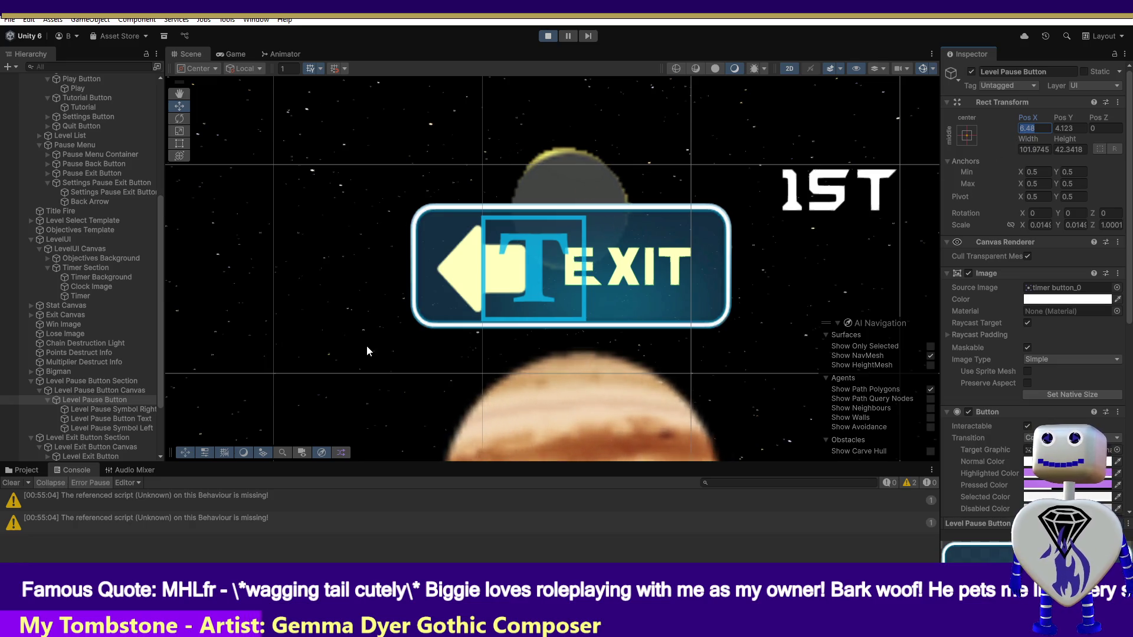
pyautogui.moveTo(161, 376); pyautogui.dragTo(161, 409)
pyautogui.click(91, 393)
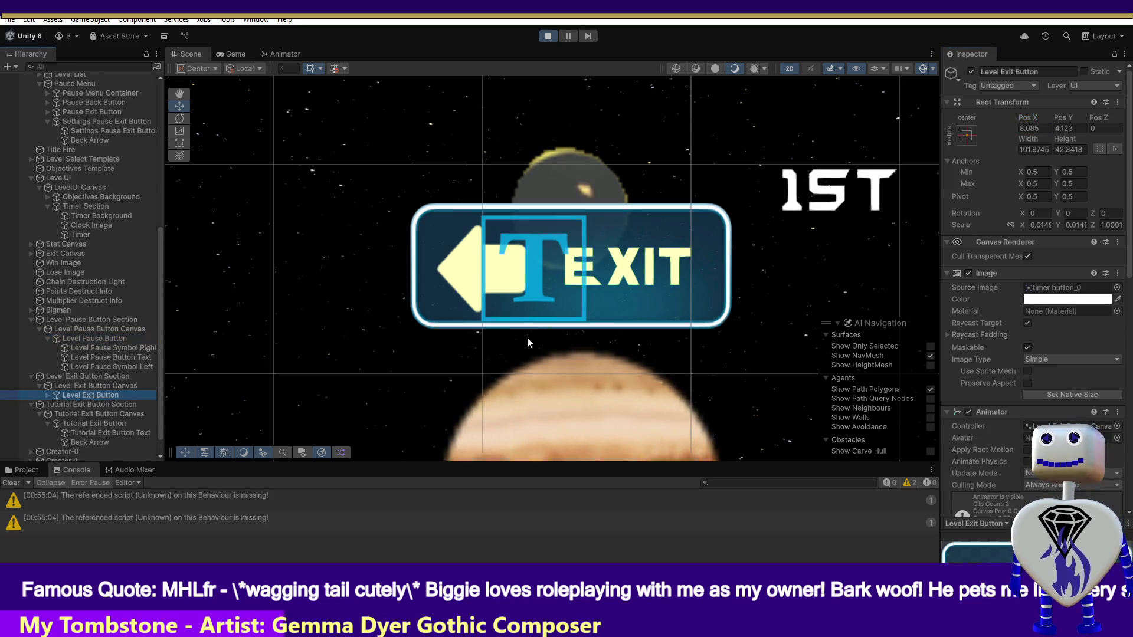
pyautogui.click(1024, 129)
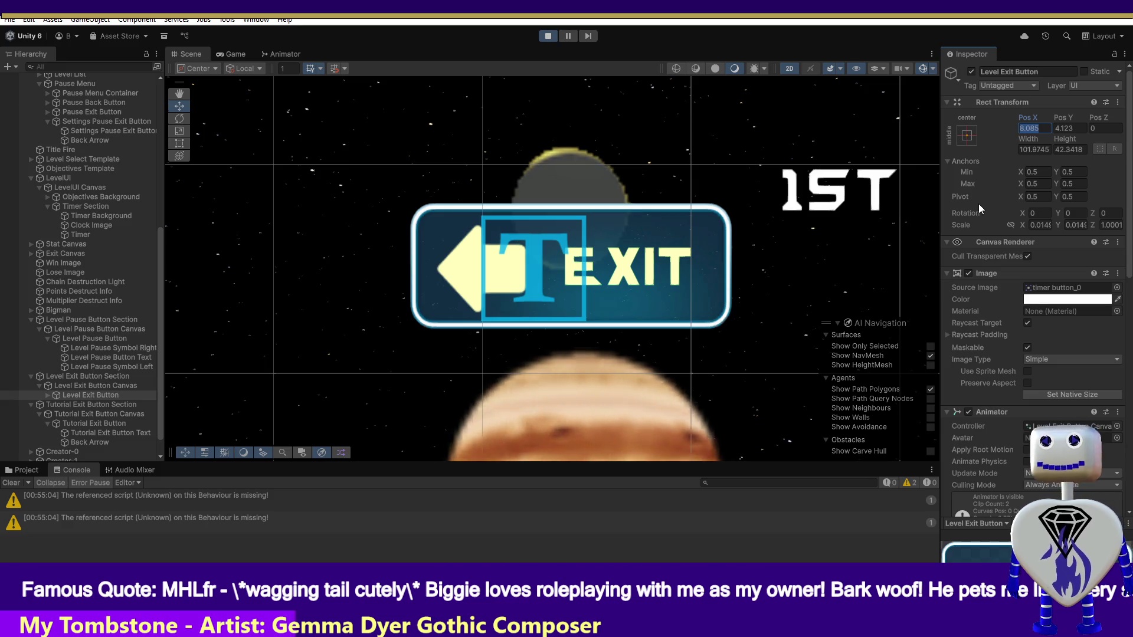
# Enter Pos X 8.085 on the Tutorial Exit Button and compare Pos Y with the Level Exit Button.
pyautogui.click(73, 423)
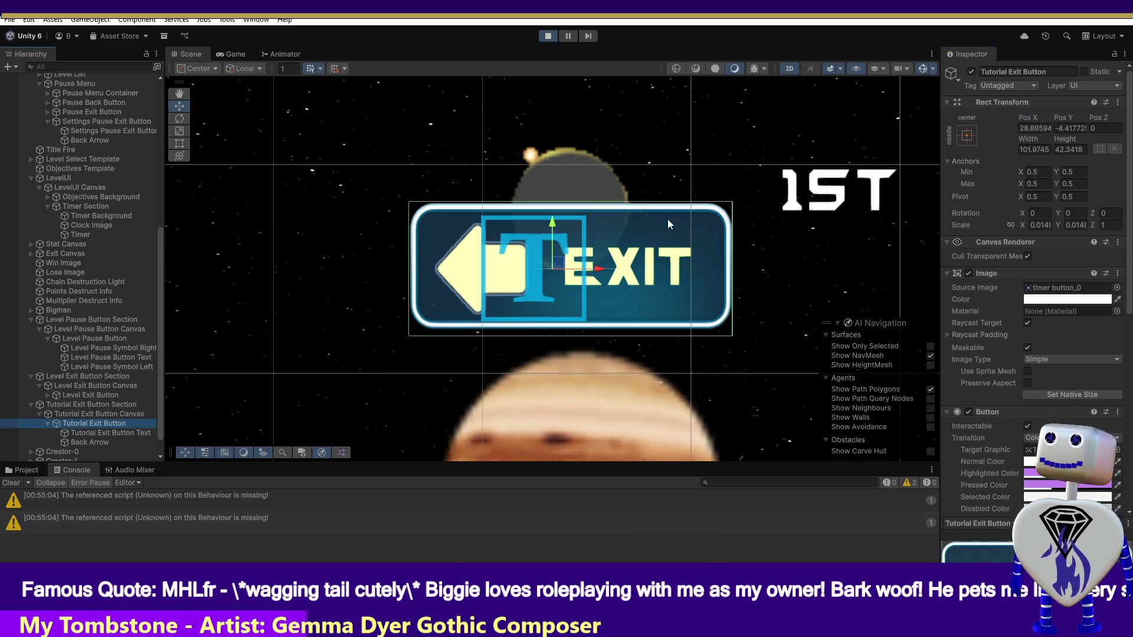
pyautogui.click(1030, 128)
pyautogui.write('8.085')
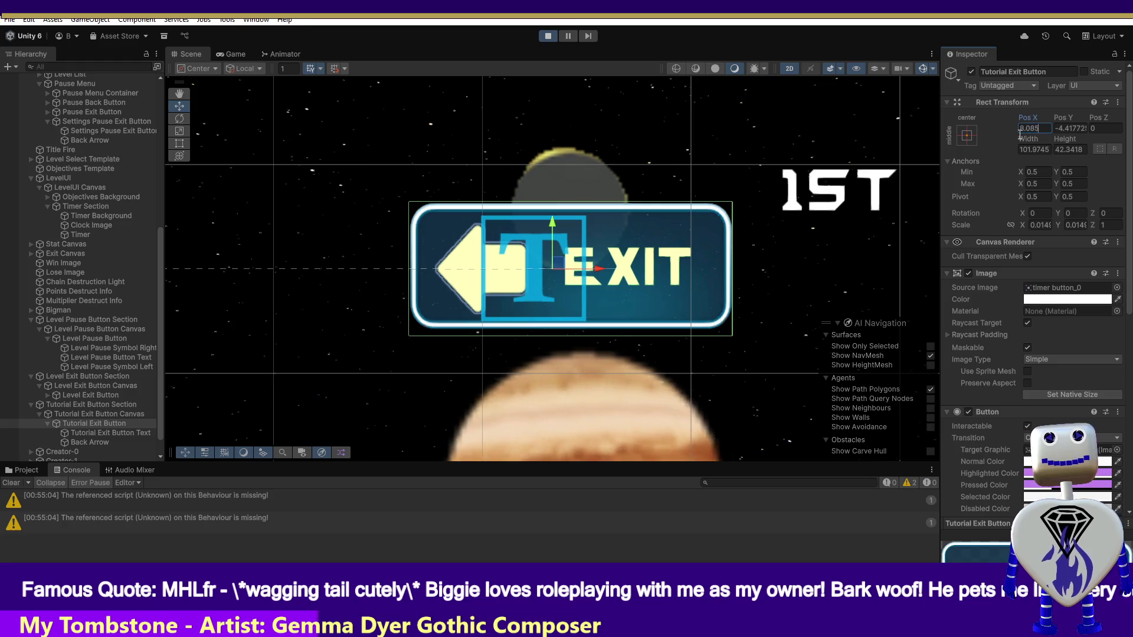
pyautogui.click(1060, 128)
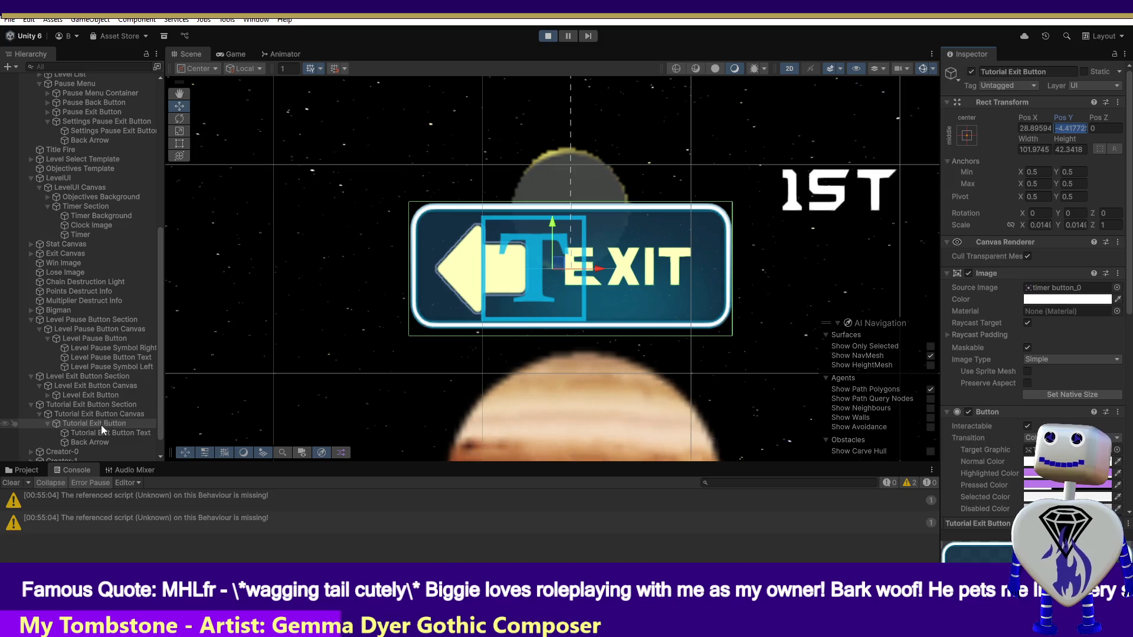
pyautogui.click(99, 396)
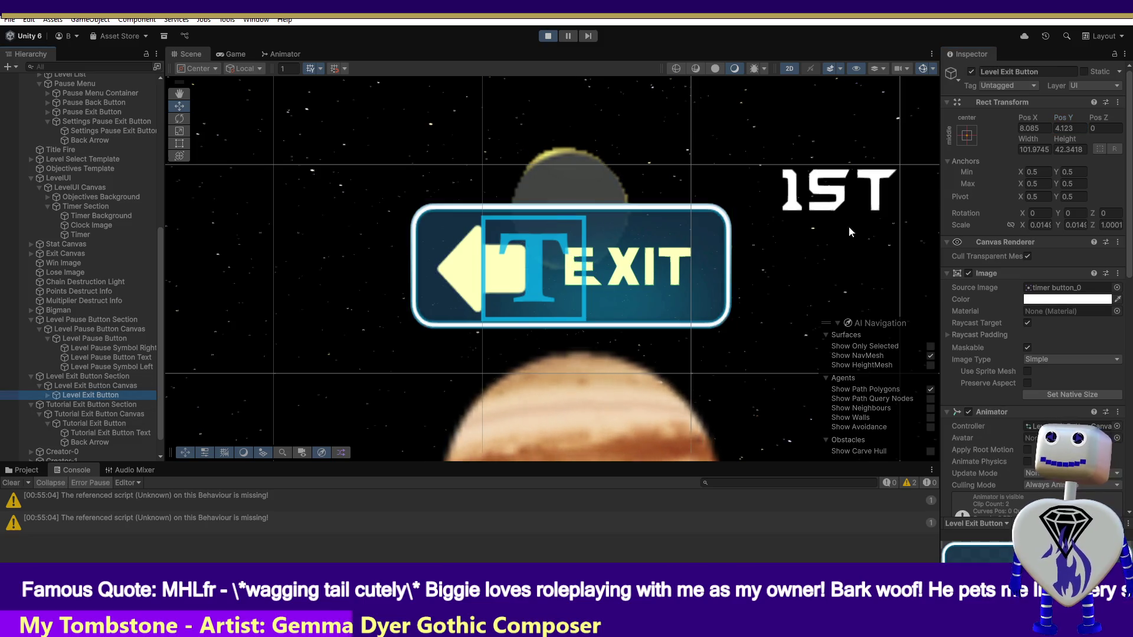
pyautogui.click(1065, 130)
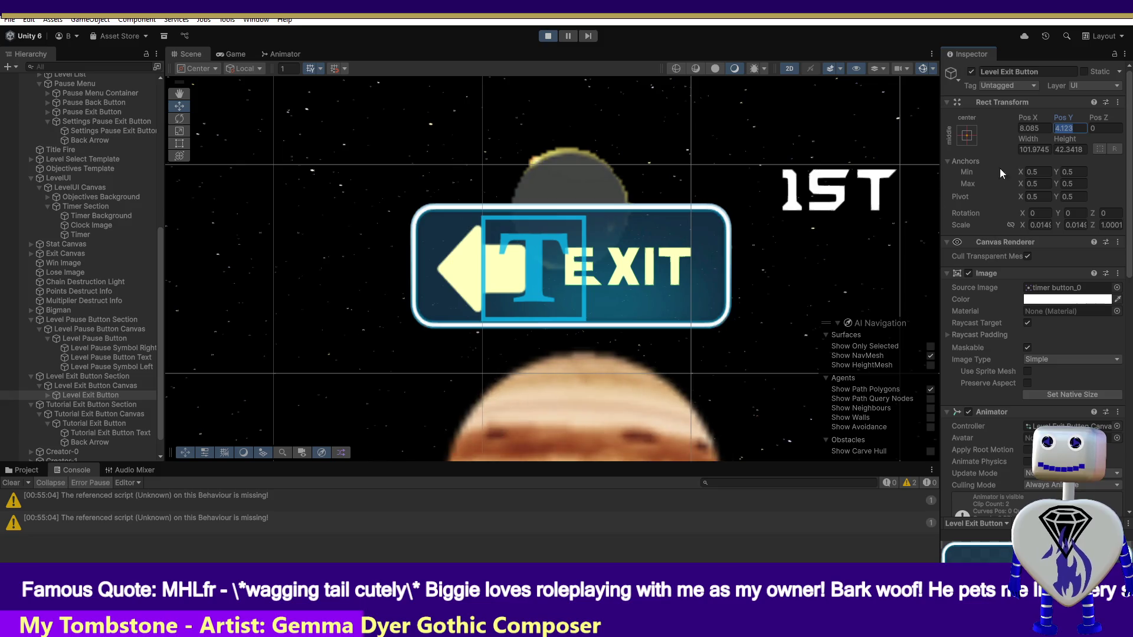
pyautogui.click(94, 422)
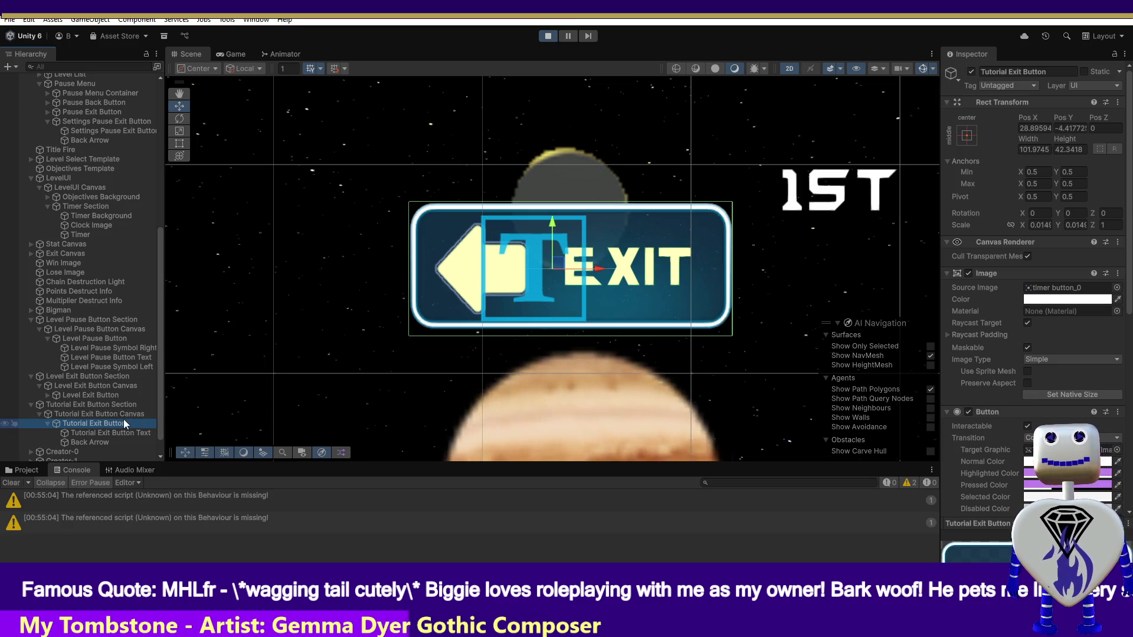
# Set the Tutorial Exit Button's Pos X to 28.89594 and Pos Y to -4.417725.
pyautogui.click(93, 395)
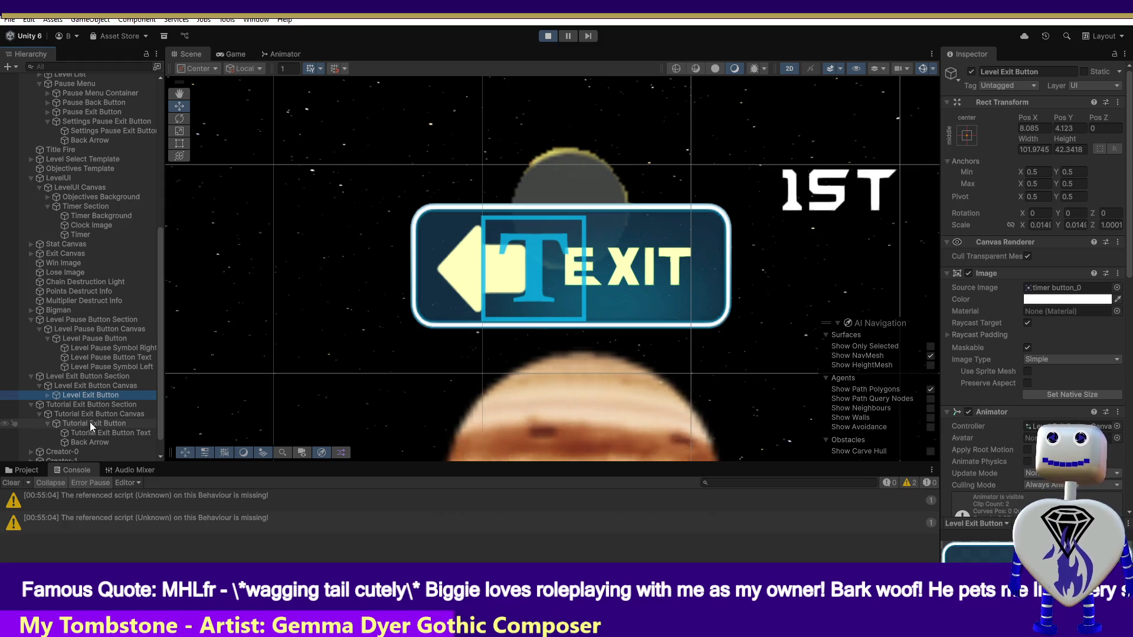
pyautogui.click(1028, 128)
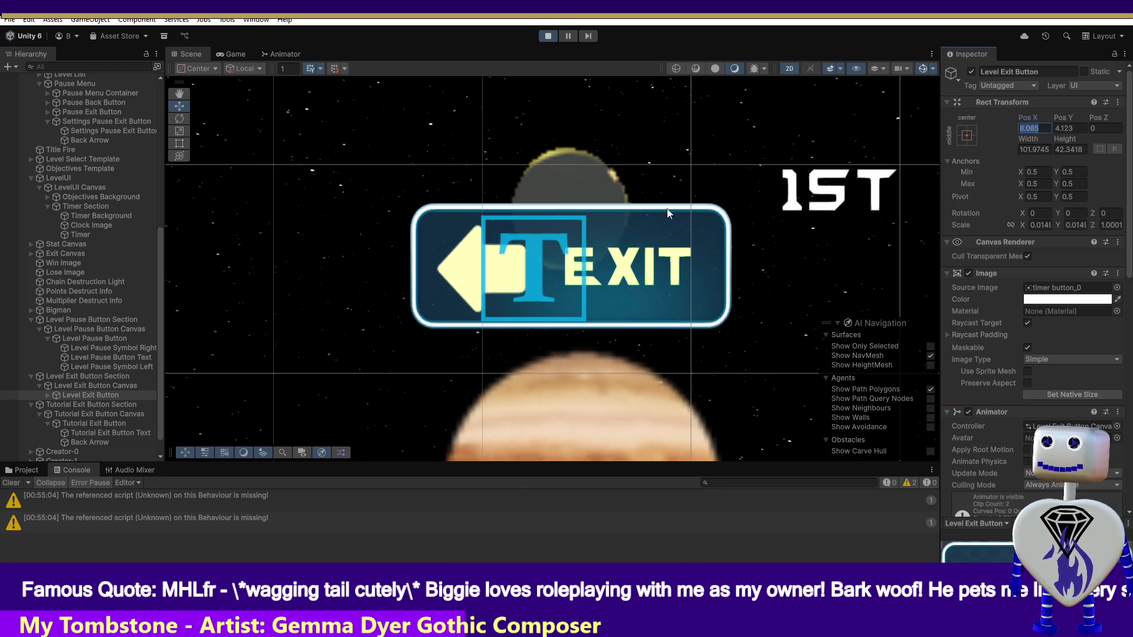
pyautogui.click(95, 423)
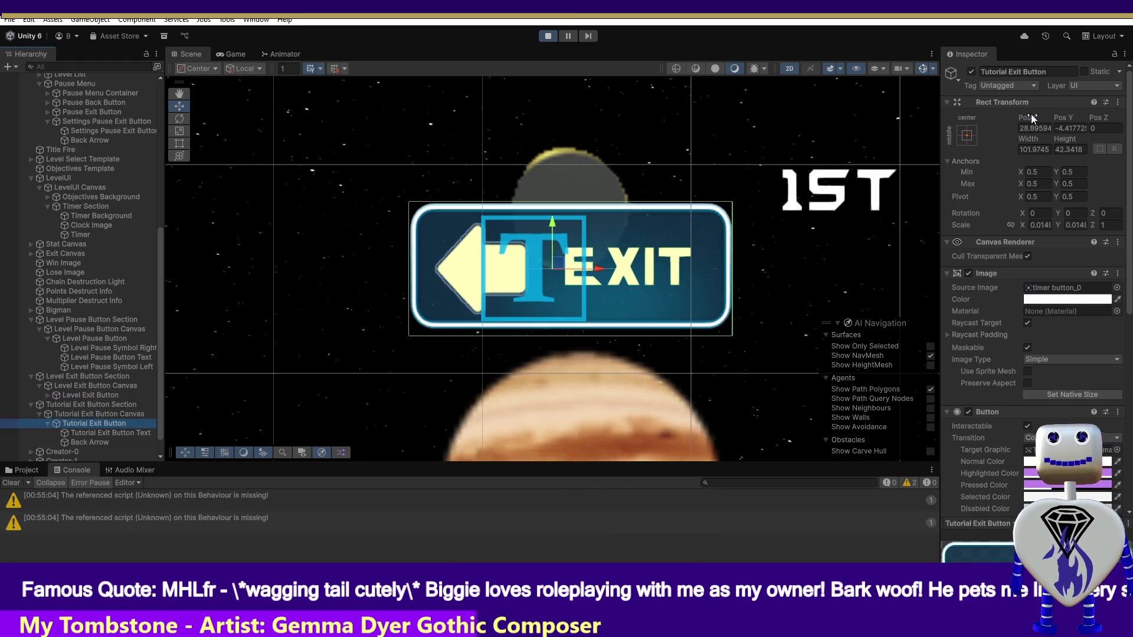
pyautogui.click(1043, 129)
pyautogui.write('28.89594')
pyautogui.click(1066, 127)
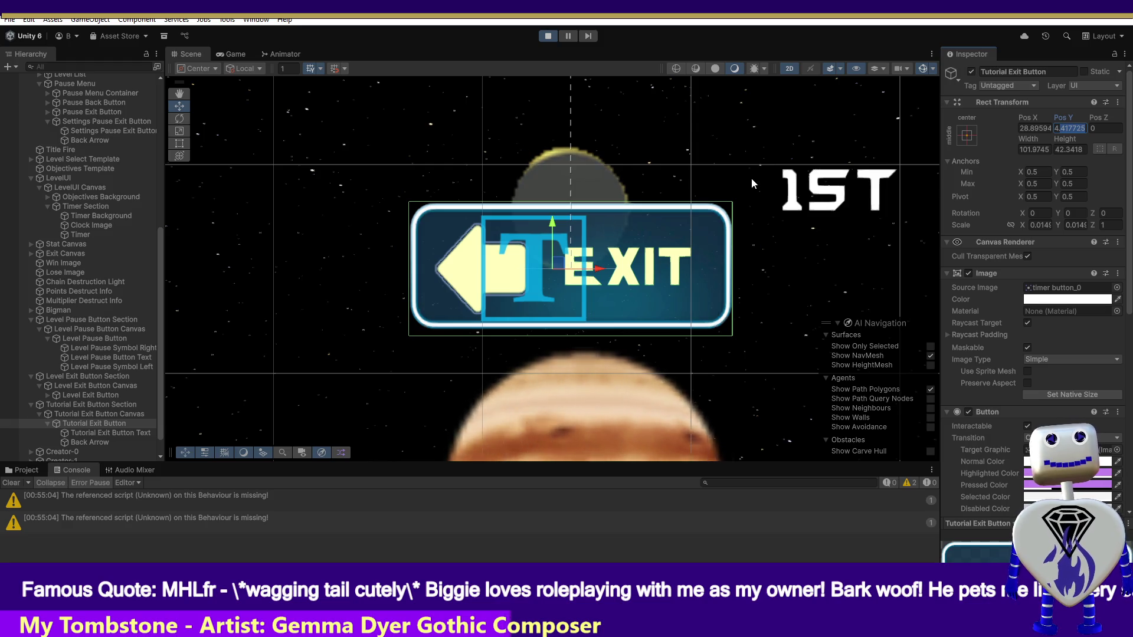
pyautogui.write('-4.417725')
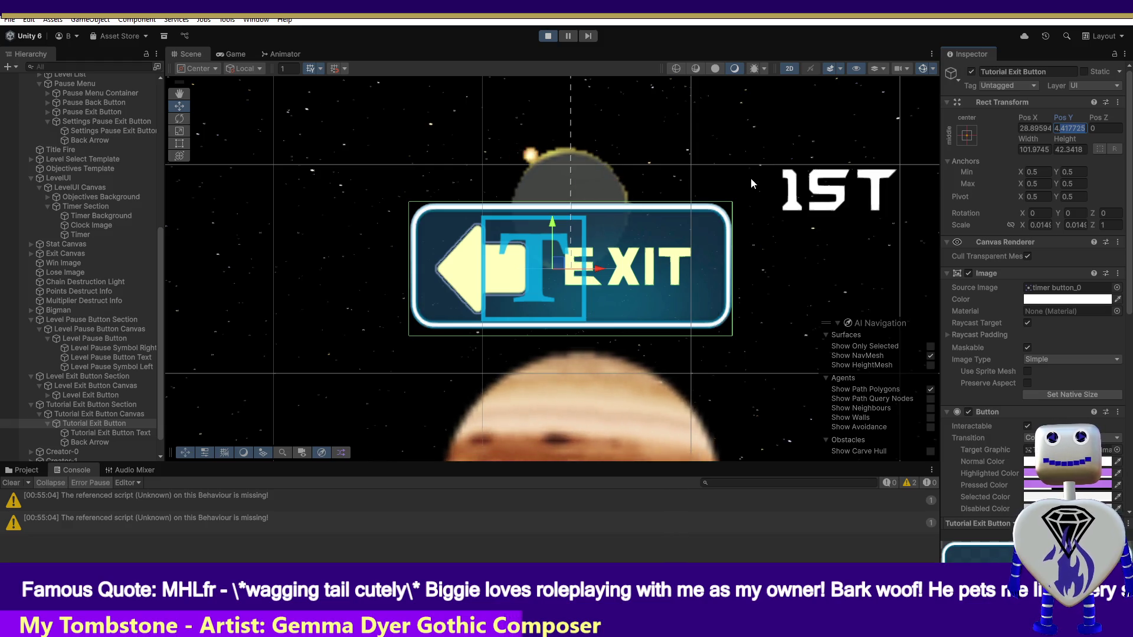
pyautogui.press('Return')
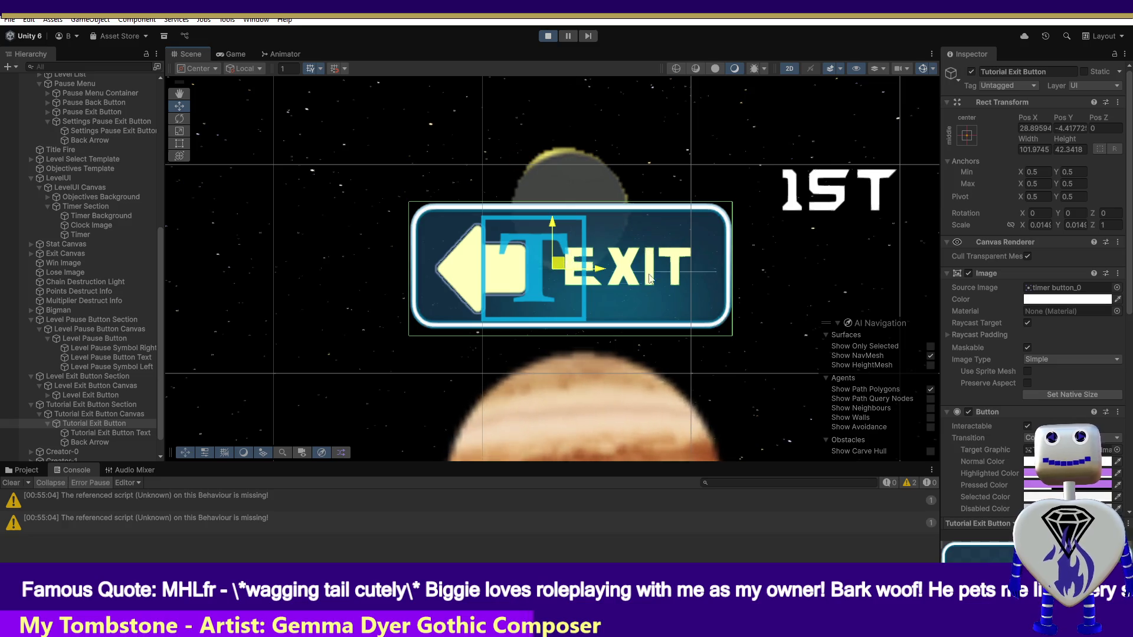
# Compare with the Level Exit Button and inspect the Tutorial Exit Button Section and Canvas.
pyautogui.click(714, 355)
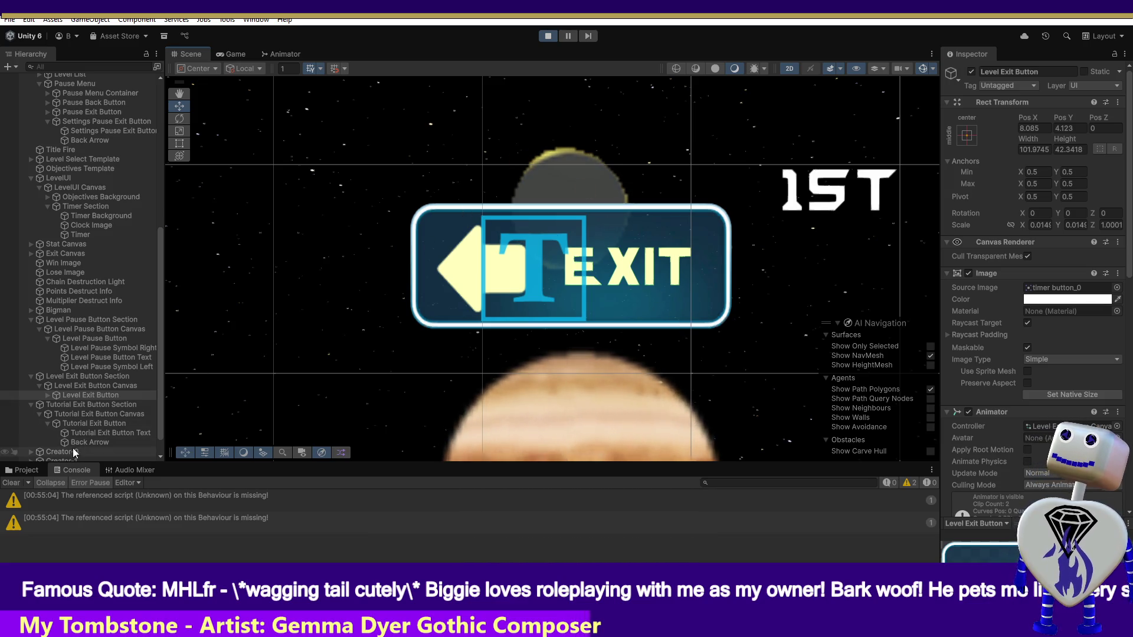
pyautogui.click(86, 423)
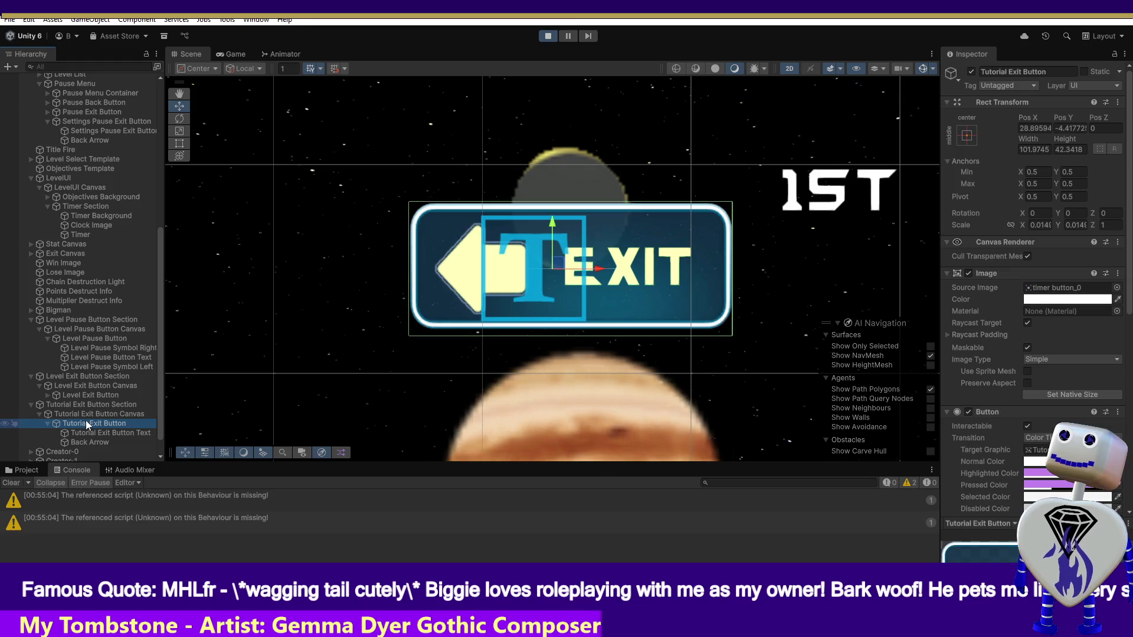
pyautogui.click(454, 332)
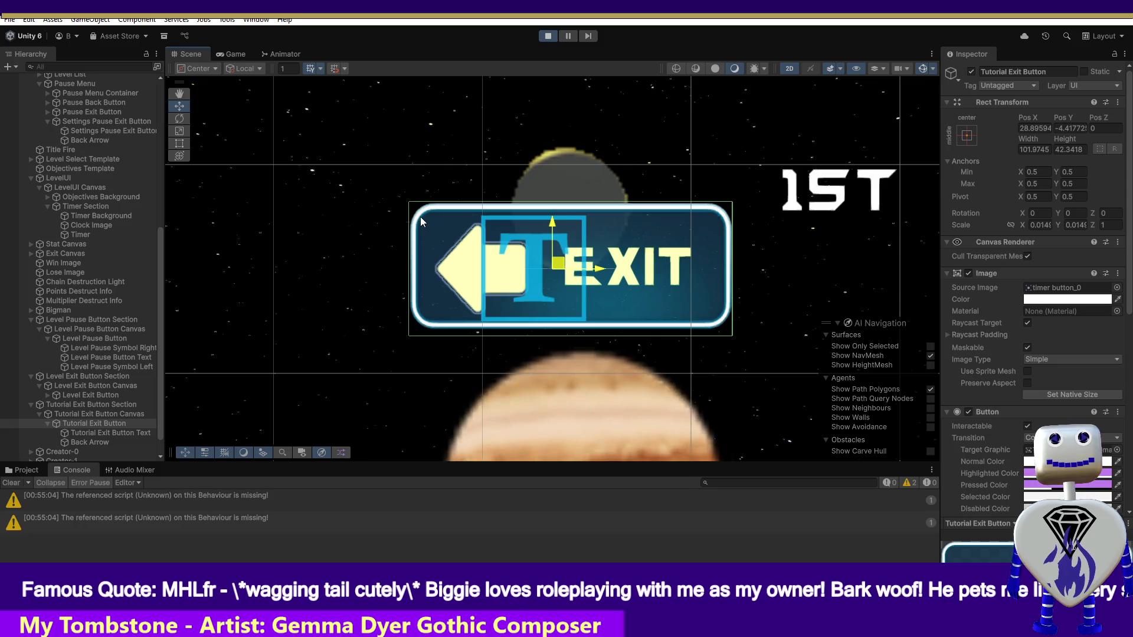
pyautogui.click(106, 405)
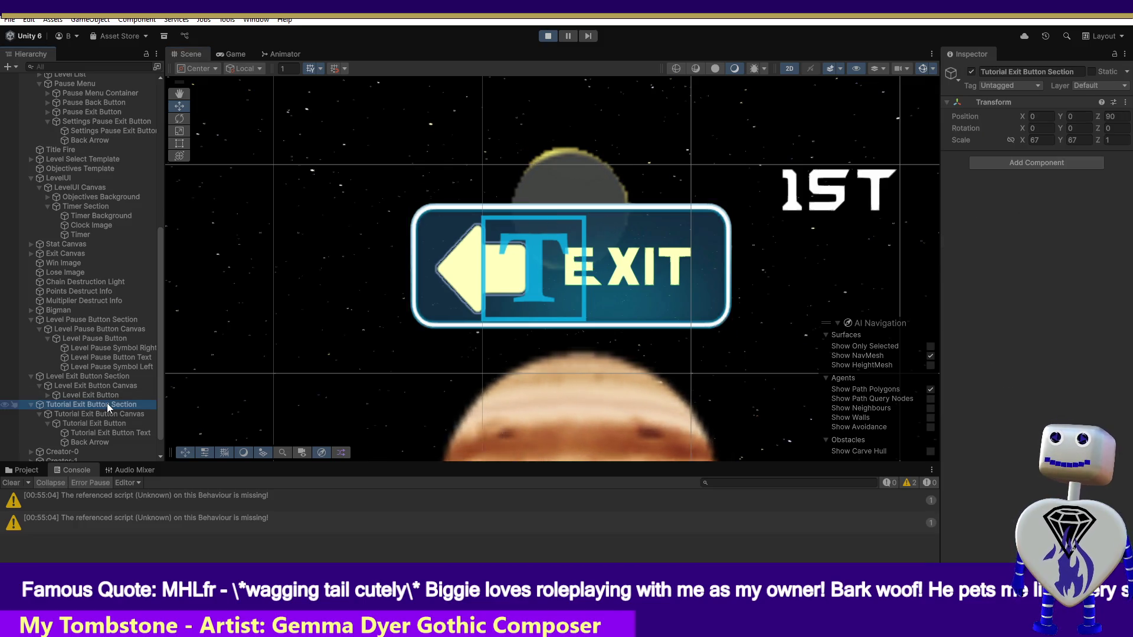
pyautogui.click(133, 415)
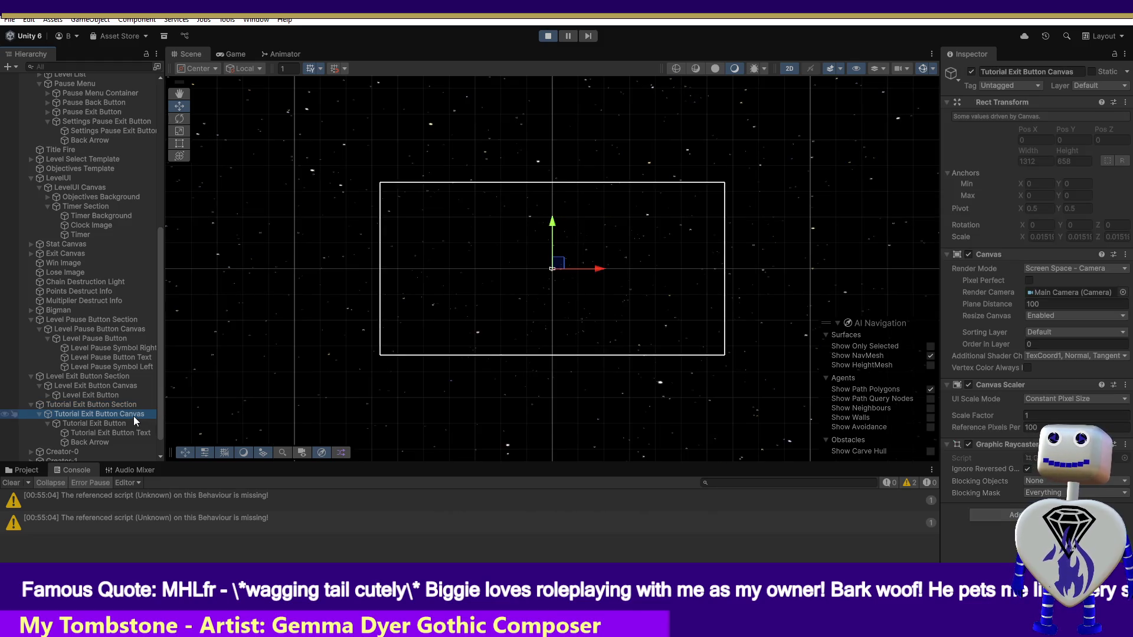
pyautogui.click(127, 404)
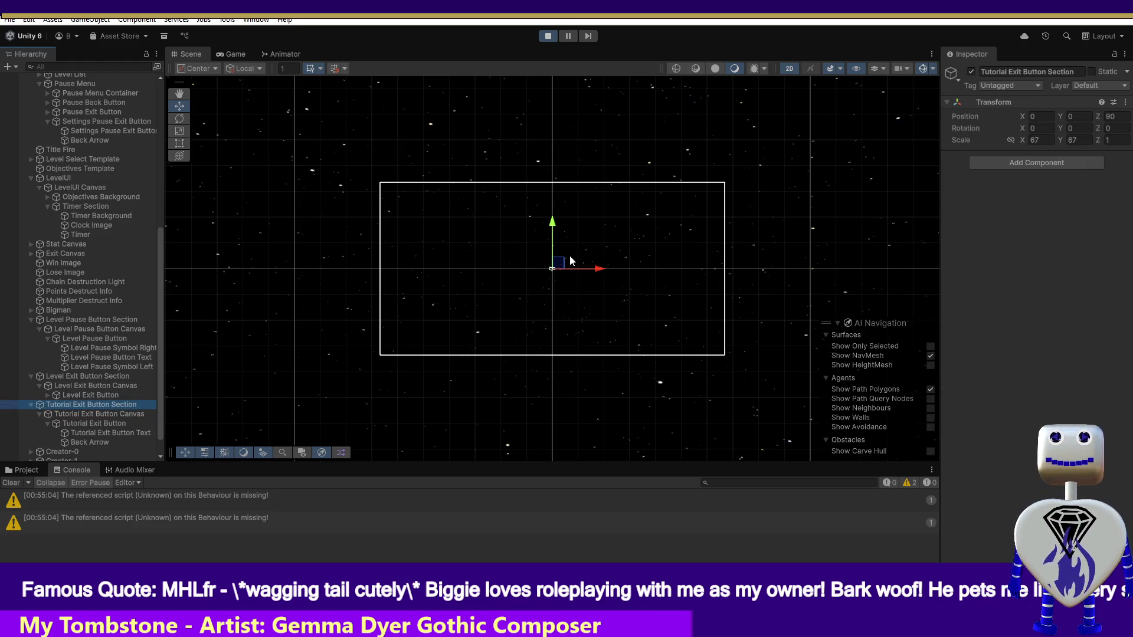
# Inspect the Tutorial Exit Button Text, then expand and frame the Level Exit Button.
pyautogui.moveTo(569, 264); pyautogui.dragTo(568, 265)
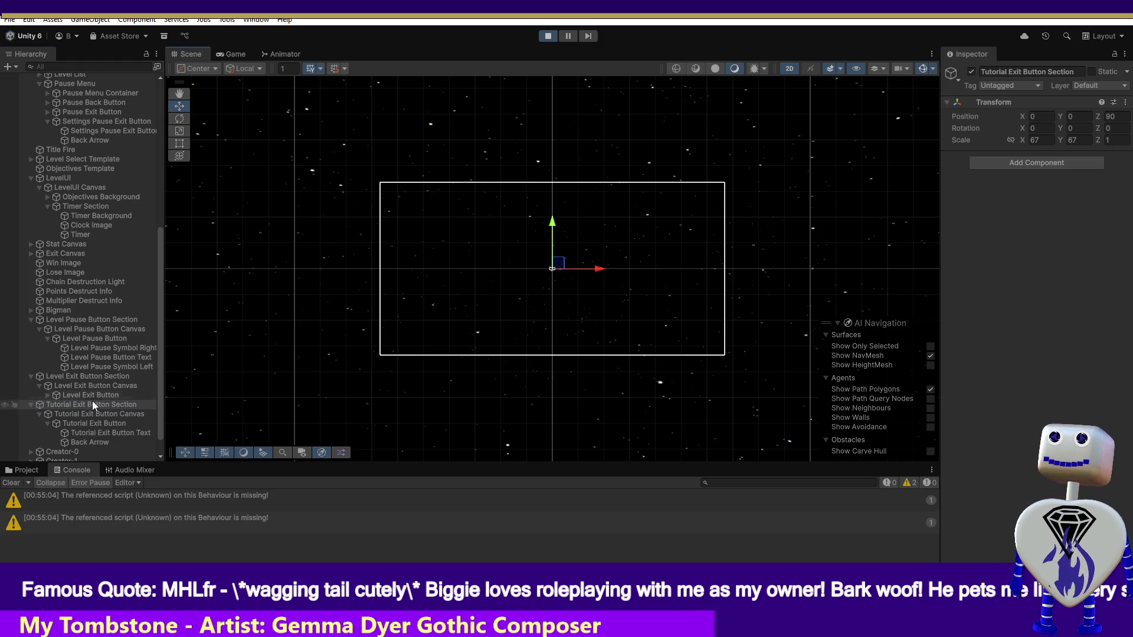
pyautogui.click(93, 424)
pyautogui.moveTo(571, 267); pyautogui.dragTo(572, 268)
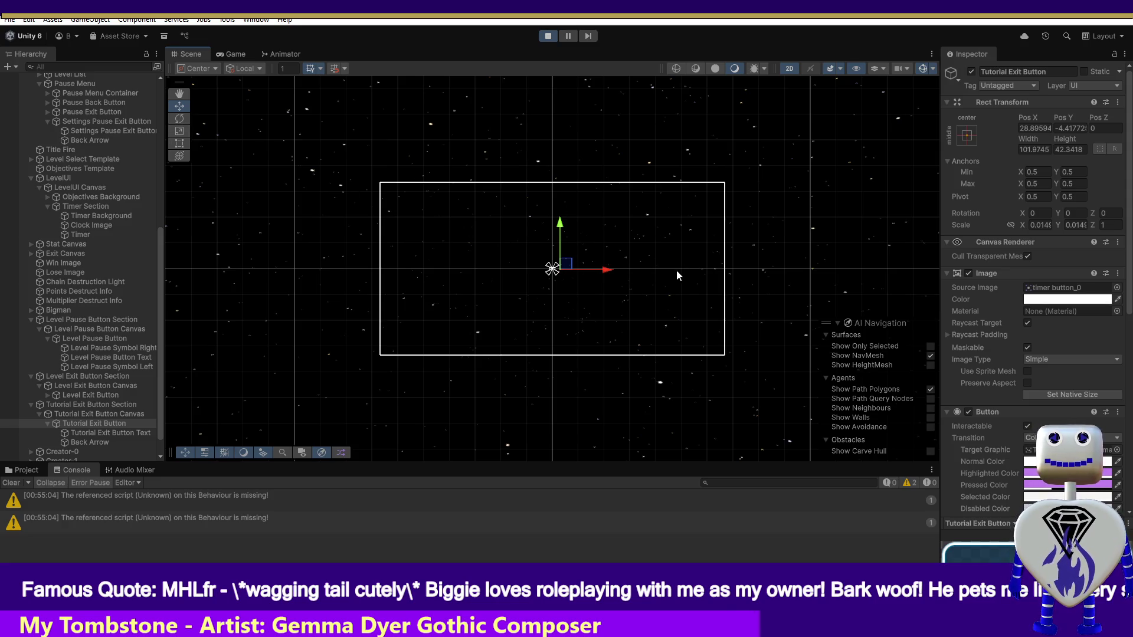
pyautogui.click(99, 434)
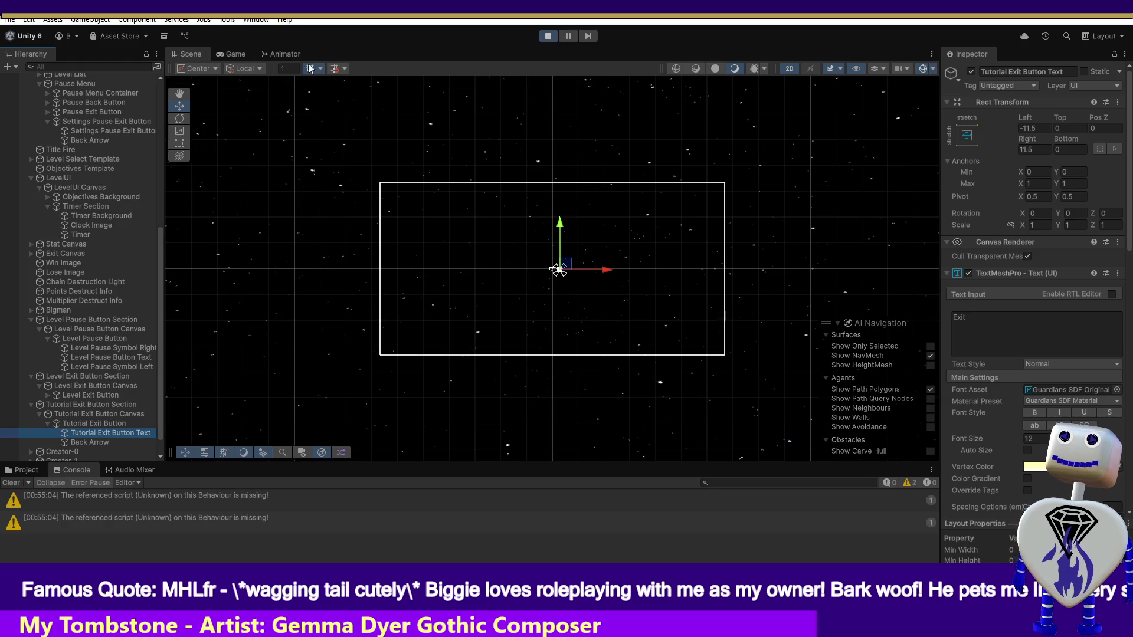
pyautogui.click(48, 394)
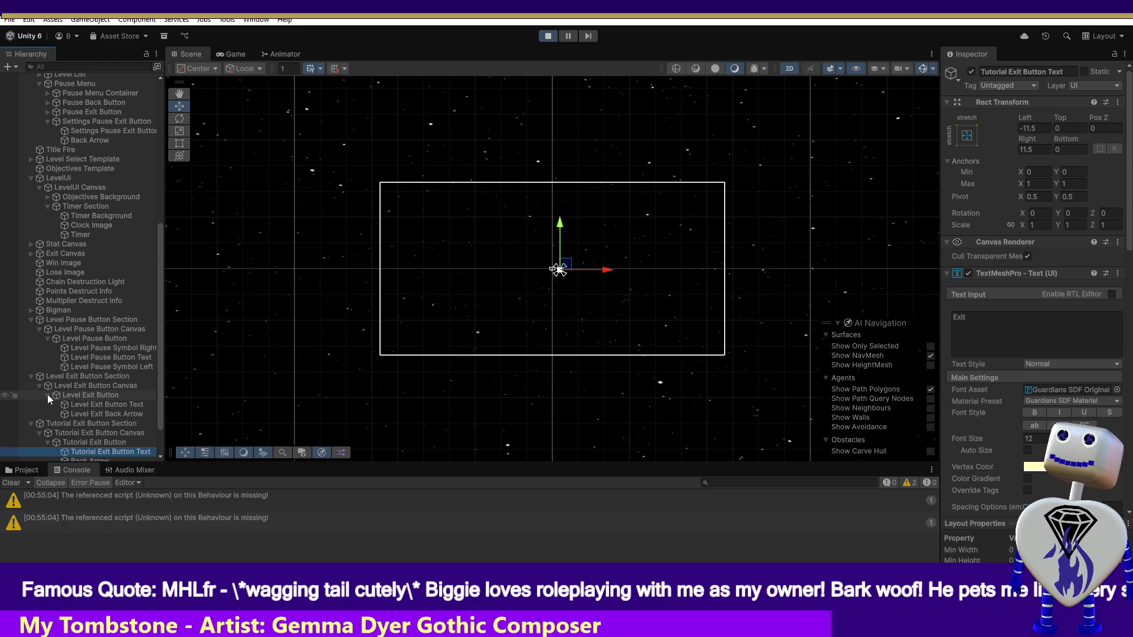
pyautogui.doubleClick(104, 394)
# Test-drag the Level Exit Button sideways and undo it back to its original spot.
pyautogui.moveTo(563, 266)
pyautogui.mouseDown()
pyautogui.moveTo(566, 306)
pyautogui.moveTo(649, 355)
pyautogui.mouseUp()
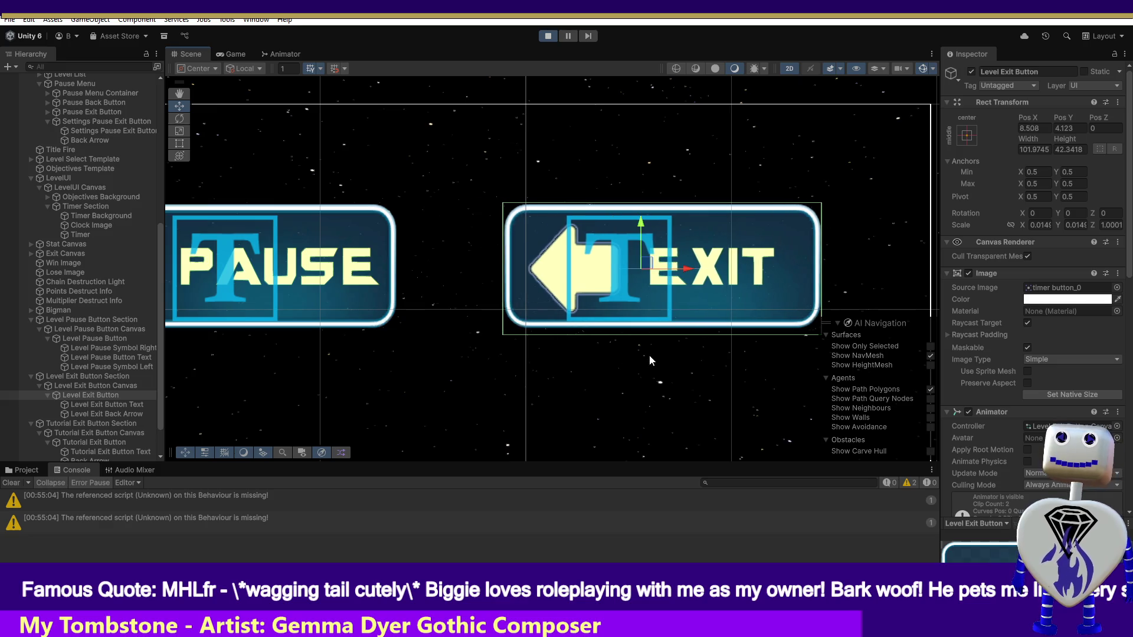
pyautogui.hotkey('ctrl', 'z')
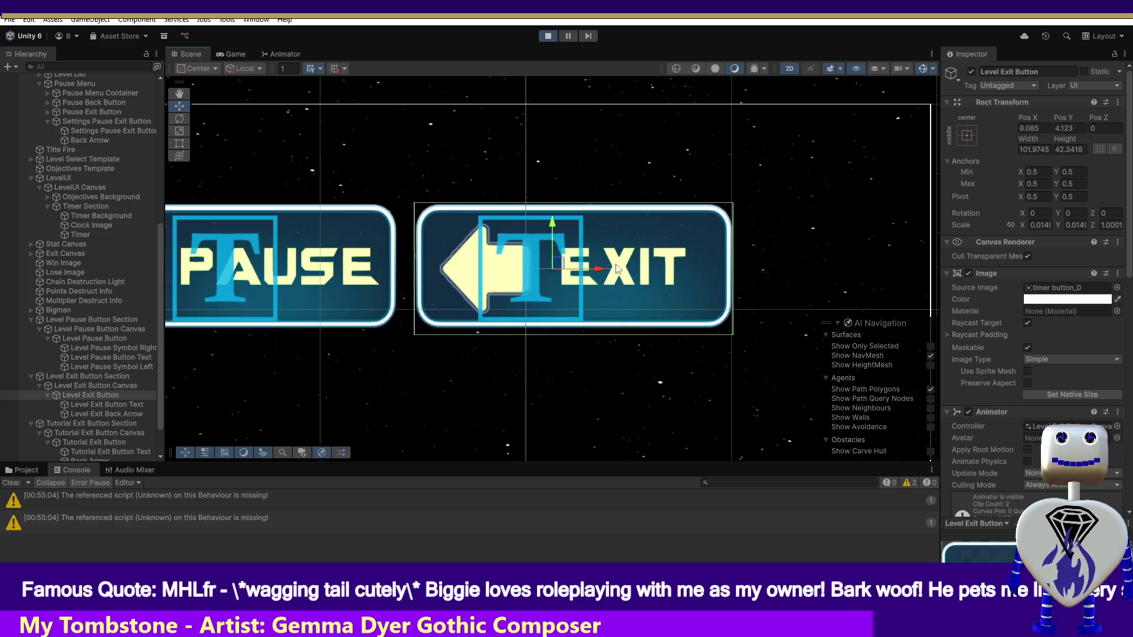
pyautogui.moveTo(600, 271)
pyautogui.mouseDown()
pyautogui.moveTo(816, 295)
pyautogui.moveTo(577, 288)
pyautogui.moveTo(780, 306)
pyautogui.moveTo(626, 273)
pyautogui.mouseUp()
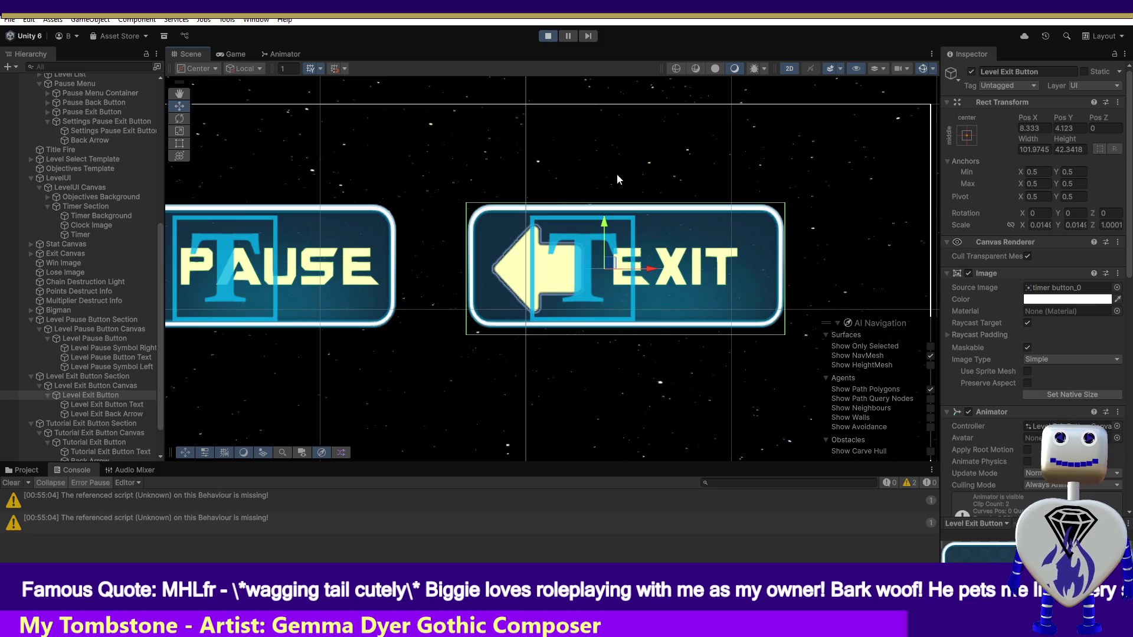
pyautogui.moveTo(650, 274)
pyautogui.mouseDown()
pyautogui.moveTo(792, 272)
pyautogui.moveTo(699, 263)
pyautogui.mouseUp()
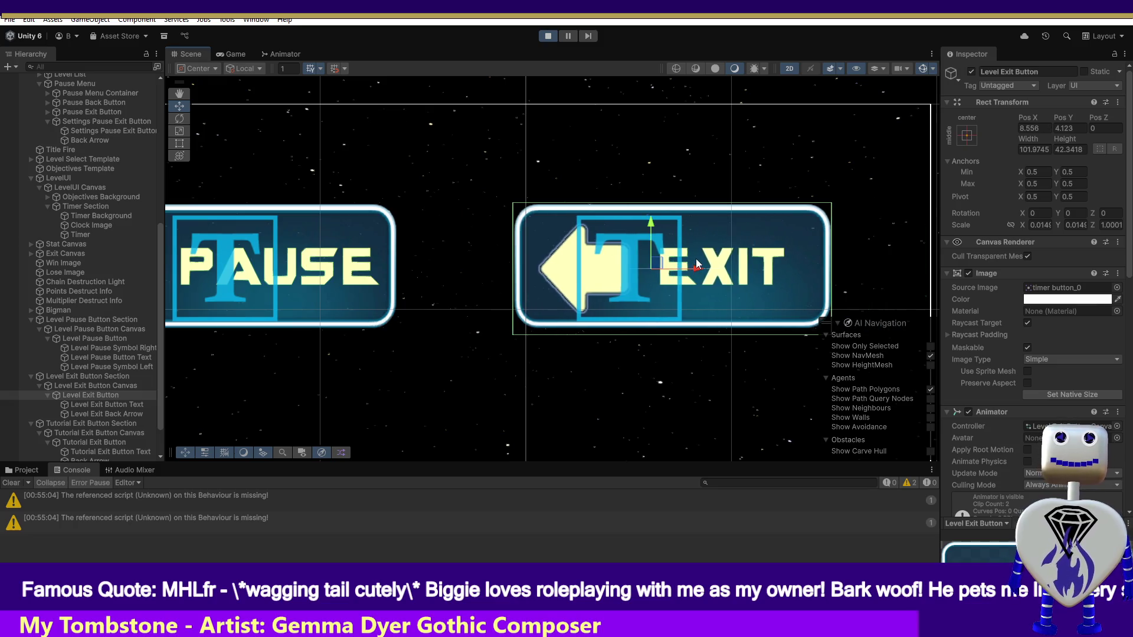
pyautogui.hotkey('ctrl', 'z')
pyautogui.hotkey('ctrl', 'z')
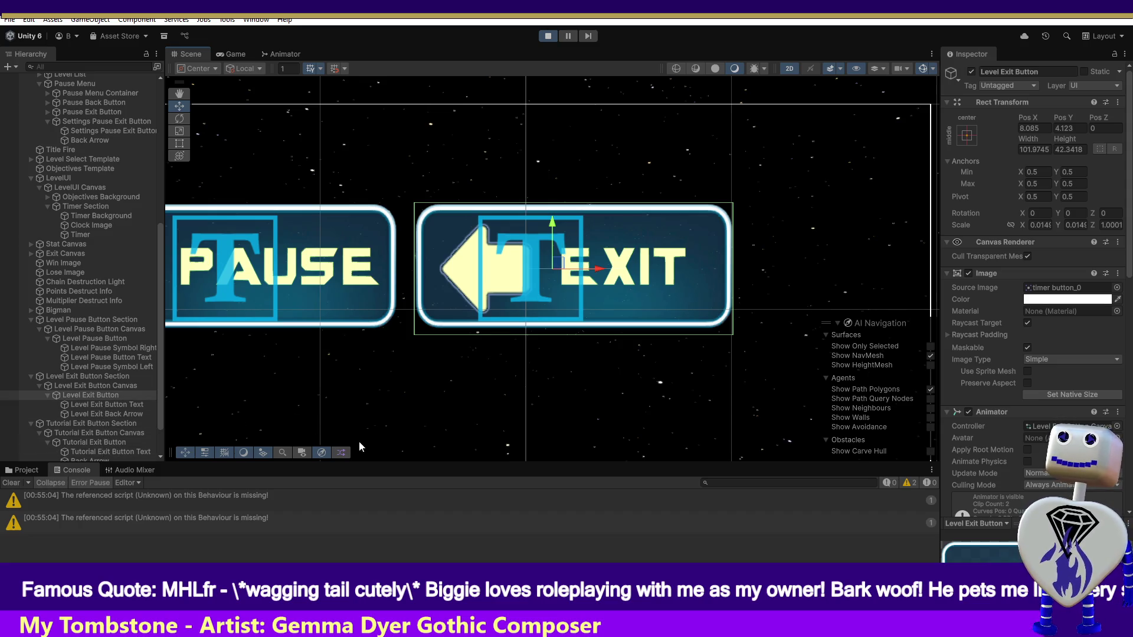
# Disable the Level Exit Button's Animator, undo a test move, and select the Tutorial Exit Button.
pyautogui.click(968, 411)
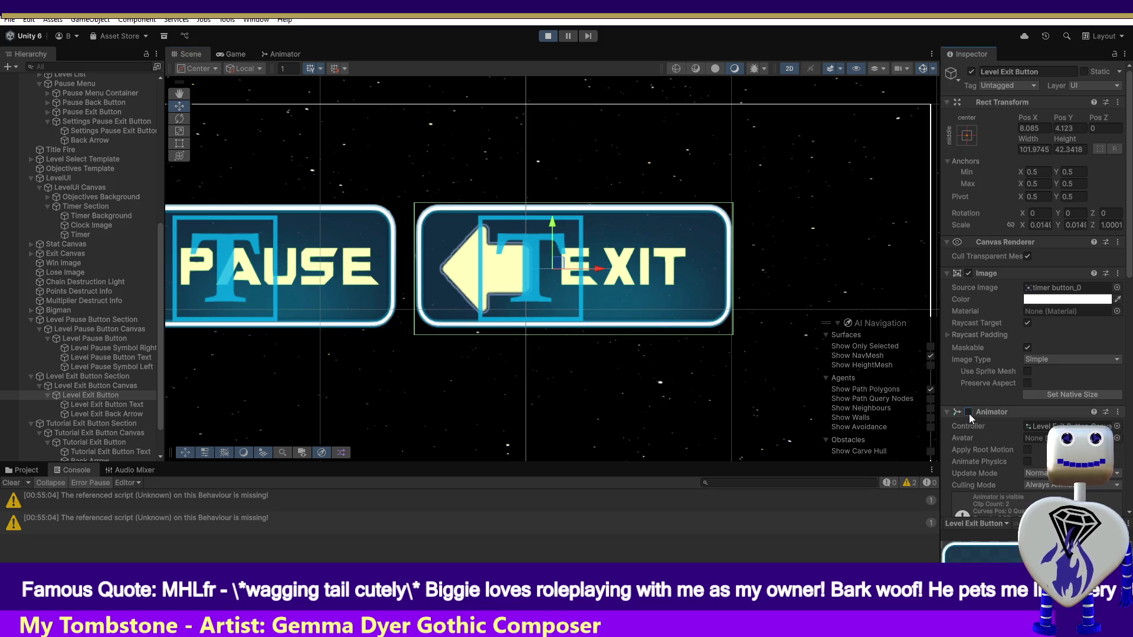
pyautogui.moveTo(561, 268)
pyautogui.mouseDown()
pyautogui.moveTo(555, 254)
pyautogui.moveTo(616, 304)
pyautogui.mouseUp()
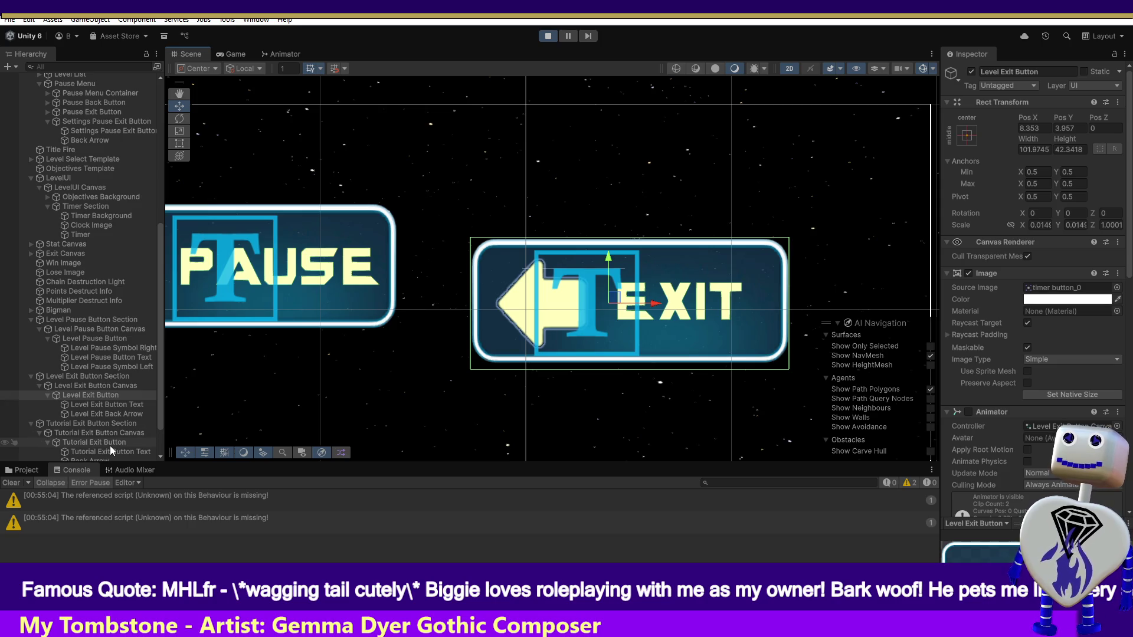
pyautogui.hotkey('ctrl', 'z')
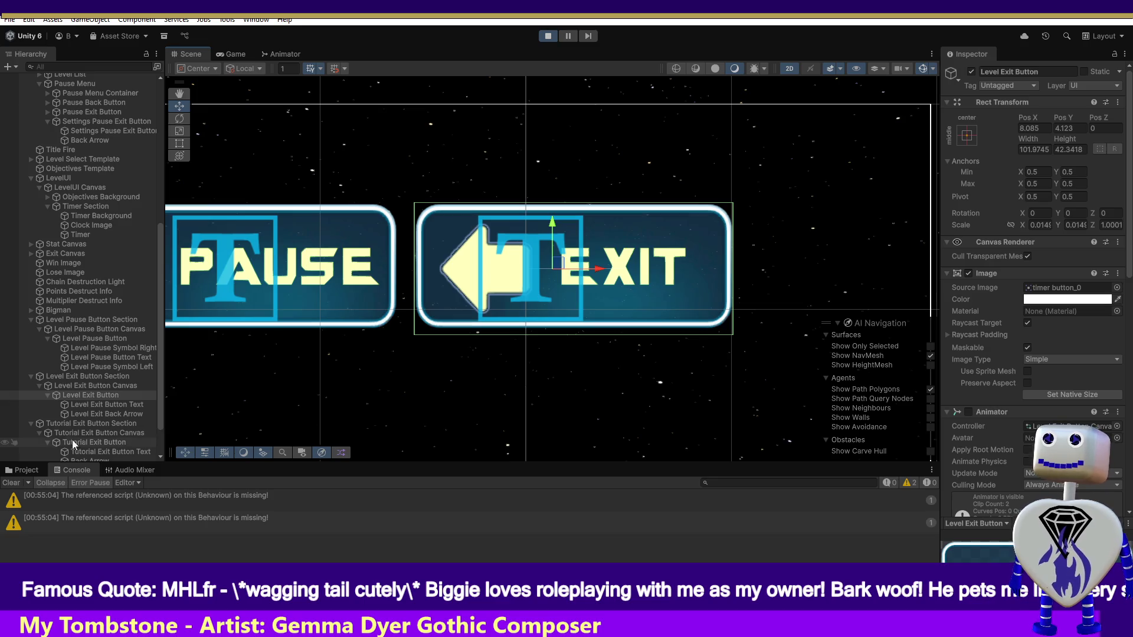
pyautogui.click(115, 442)
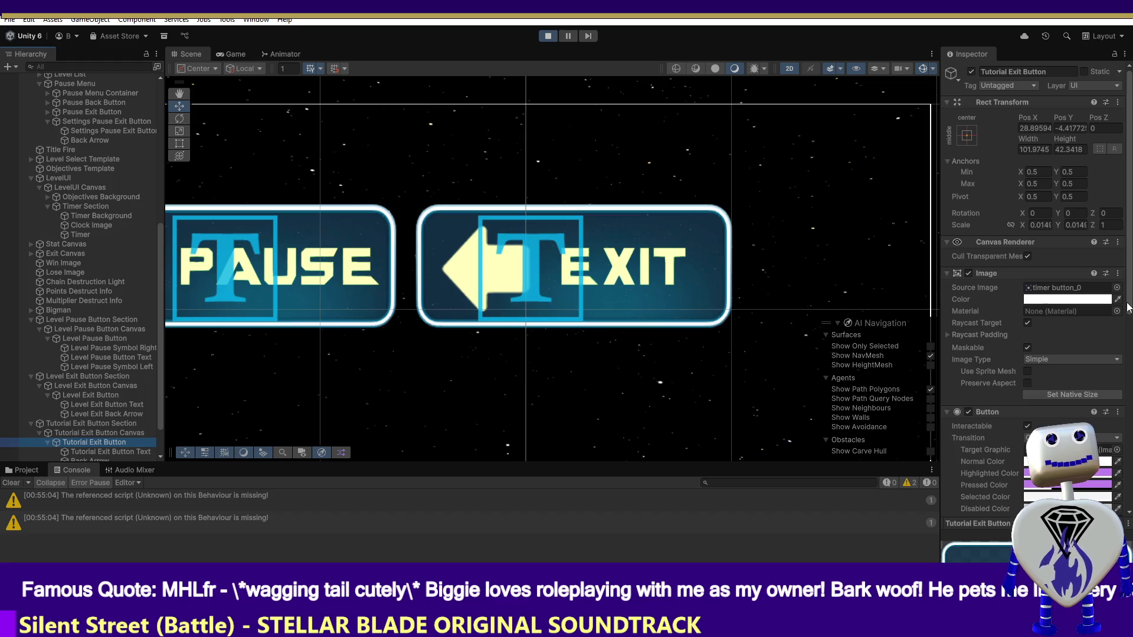
# Disable the Tutorial Exit Button's Animator and select the button in the hierarchy.
pyautogui.scroll(-6, 1127, 307)
pyautogui.scroll(-1, 1036, 295)
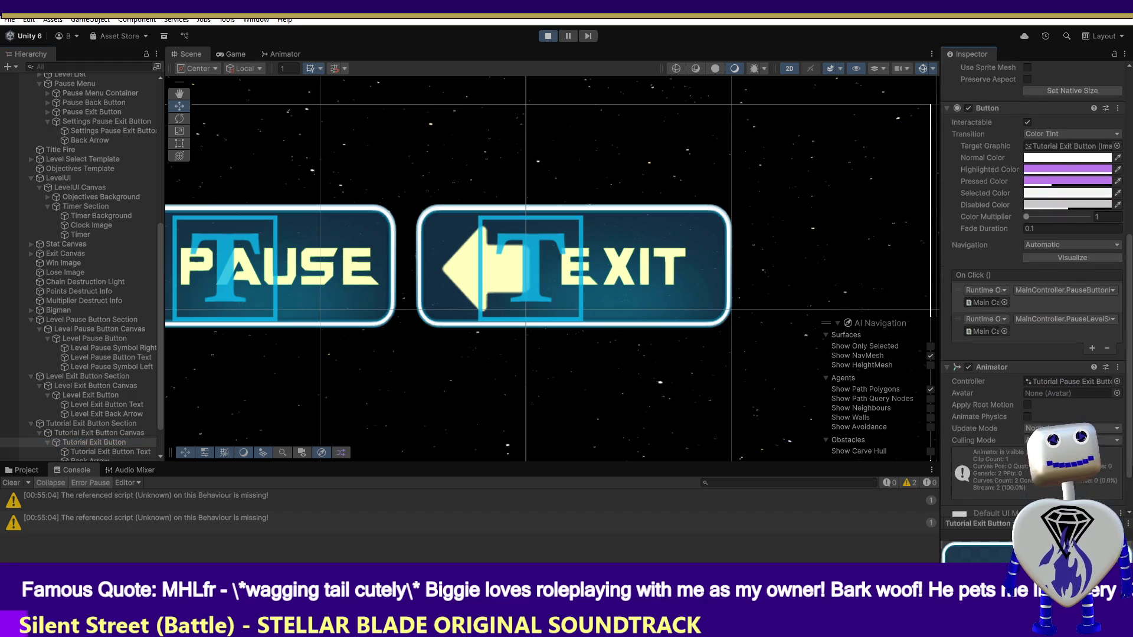
pyautogui.click(969, 367)
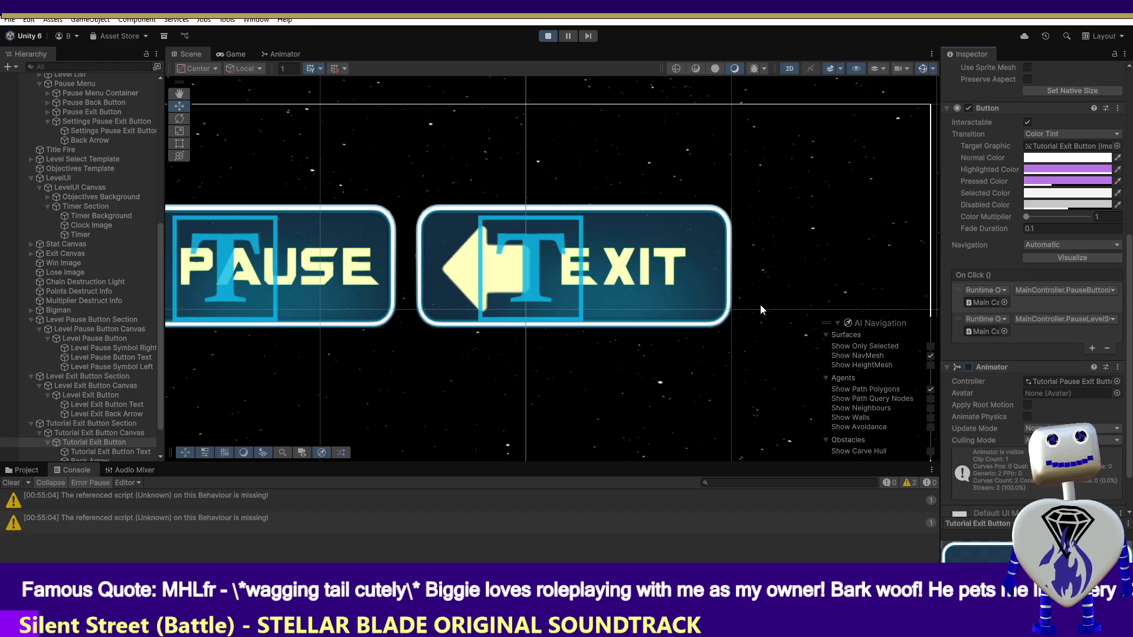
pyautogui.click(162, 232)
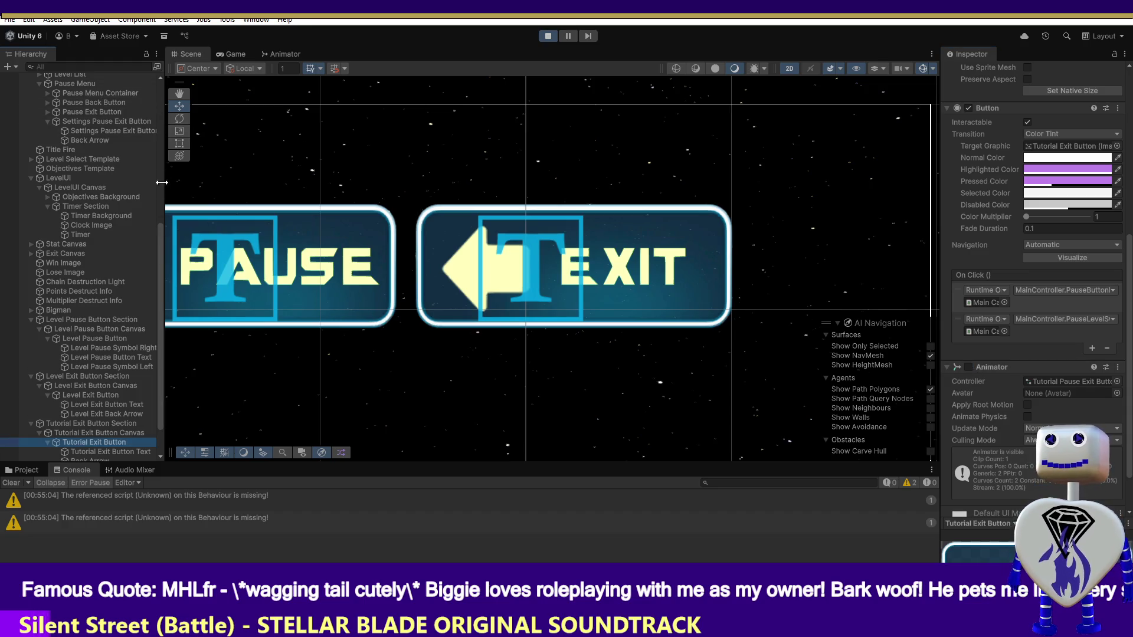
# Cancel an accidental Main Camera rename, then select and frame the Tutorial Exit Button.
pyautogui.moveTo(162, 232); pyautogui.dragTo(164, 72)
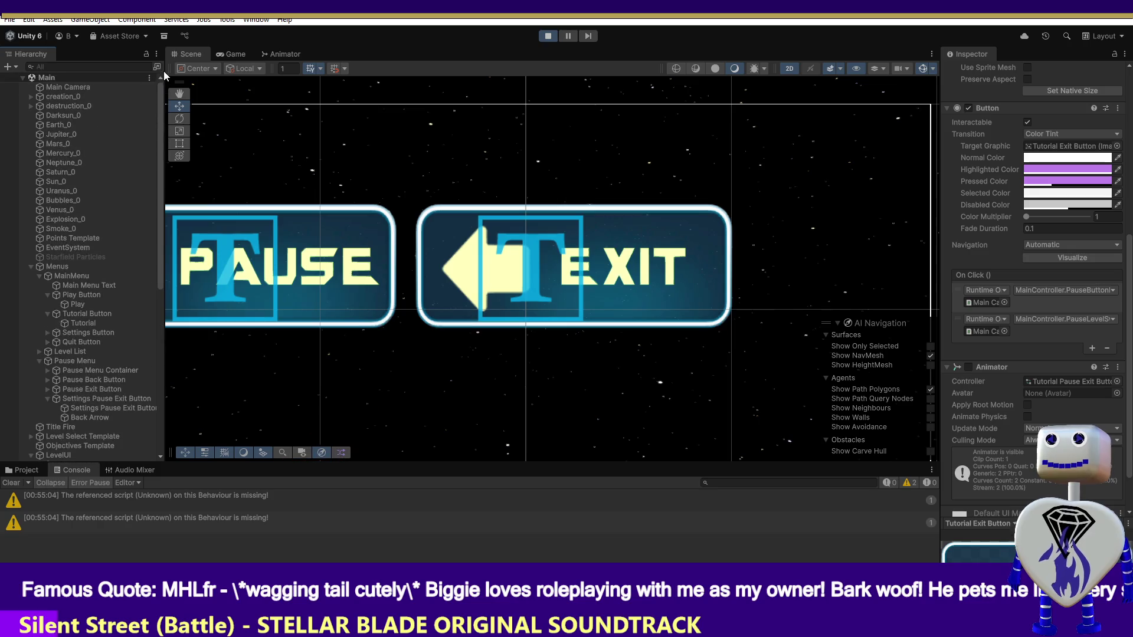
pyautogui.click(77, 86)
pyautogui.doubleClick(76, 87)
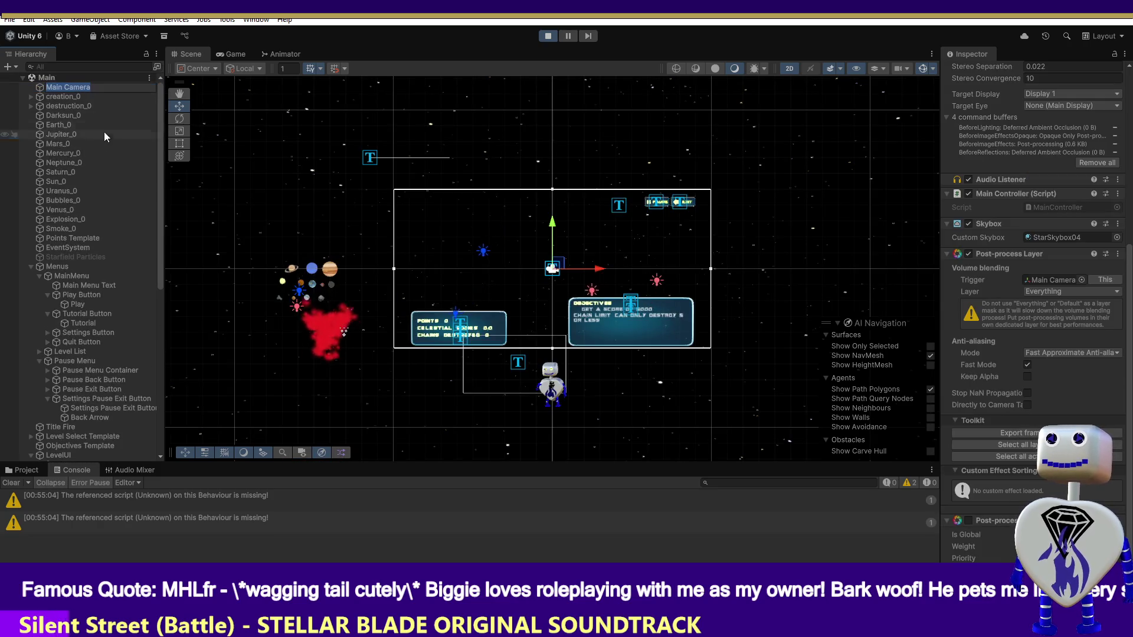
pyautogui.click(157, 259)
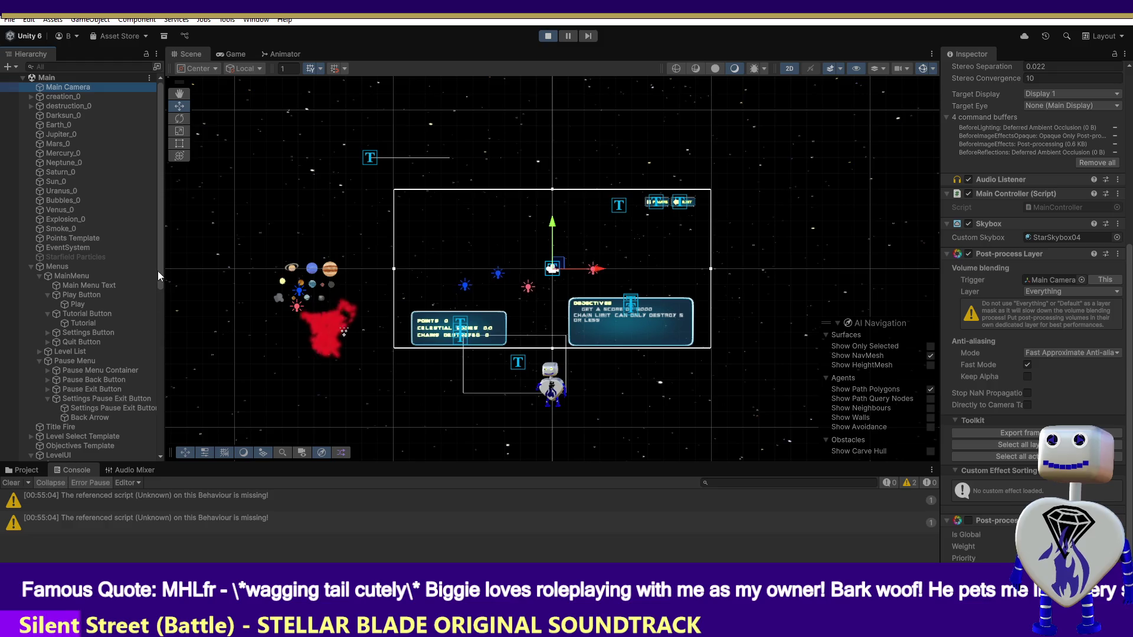
pyautogui.moveTo(158, 278); pyautogui.dragTo(169, 440)
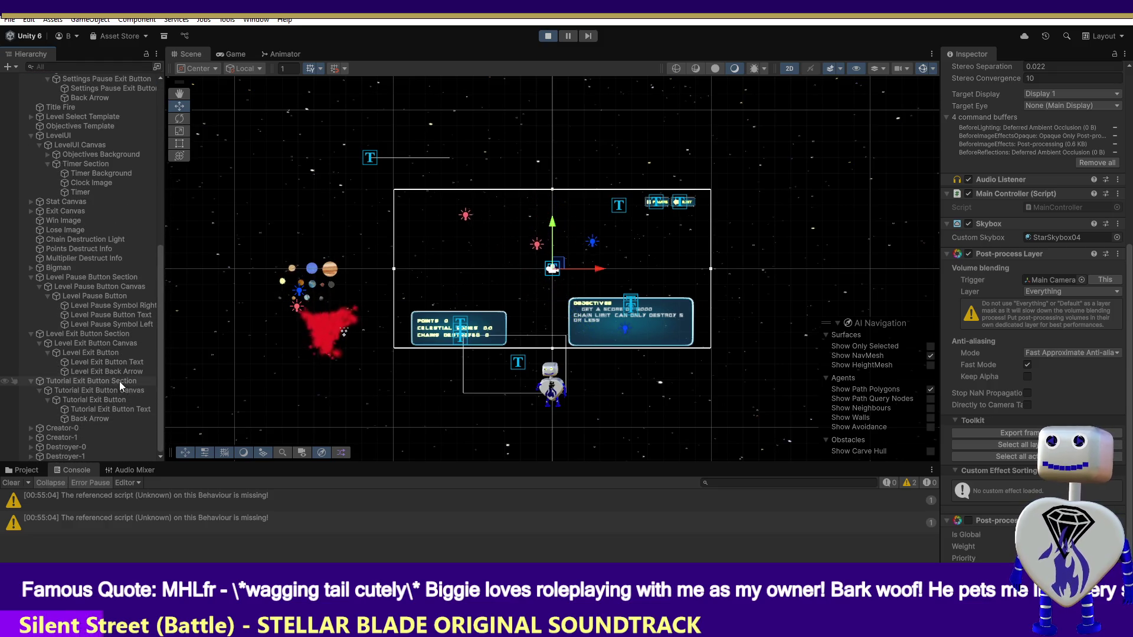
pyautogui.click(115, 400)
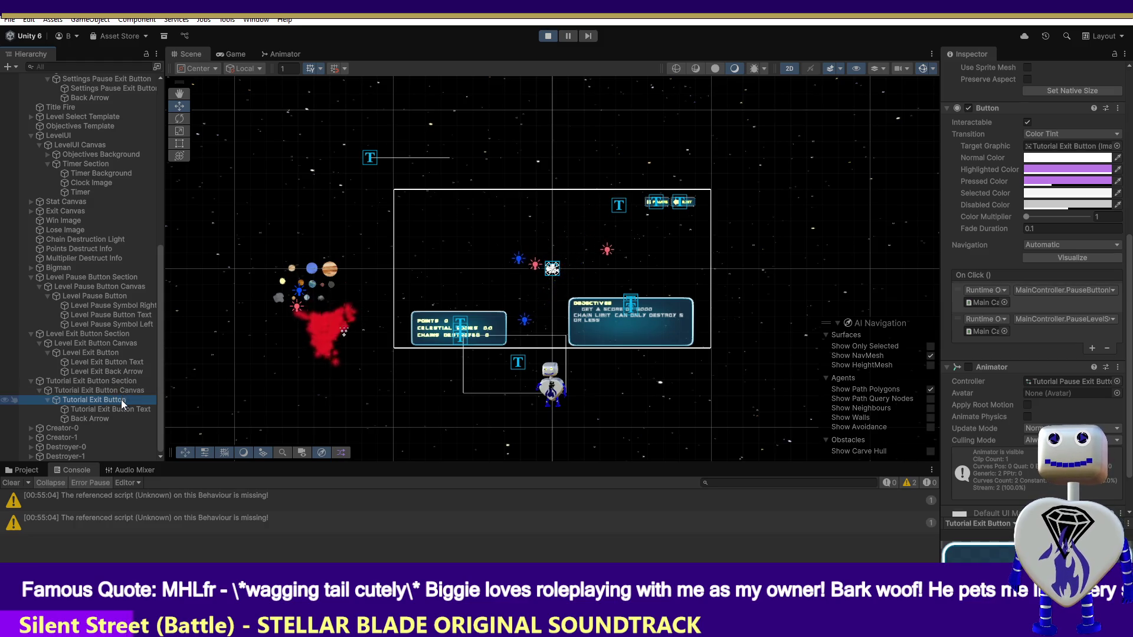
pyautogui.doubleClick(122, 401)
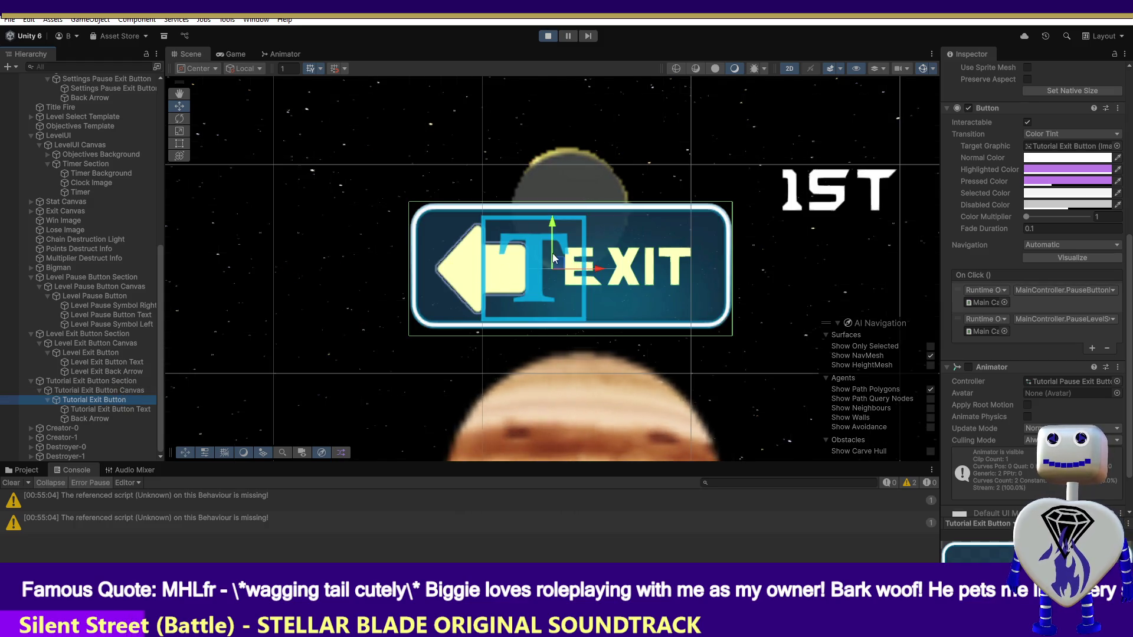
# Set the Tutorial Exit Button's Pos X to 8.085, matching the Level Exit Button.
pyautogui.moveTo(565, 265)
pyautogui.mouseDown()
pyautogui.moveTo(656, 288)
pyautogui.moveTo(696, 223)
pyautogui.moveTo(719, 234)
pyautogui.moveTo(600, 261)
pyautogui.mouseUp()
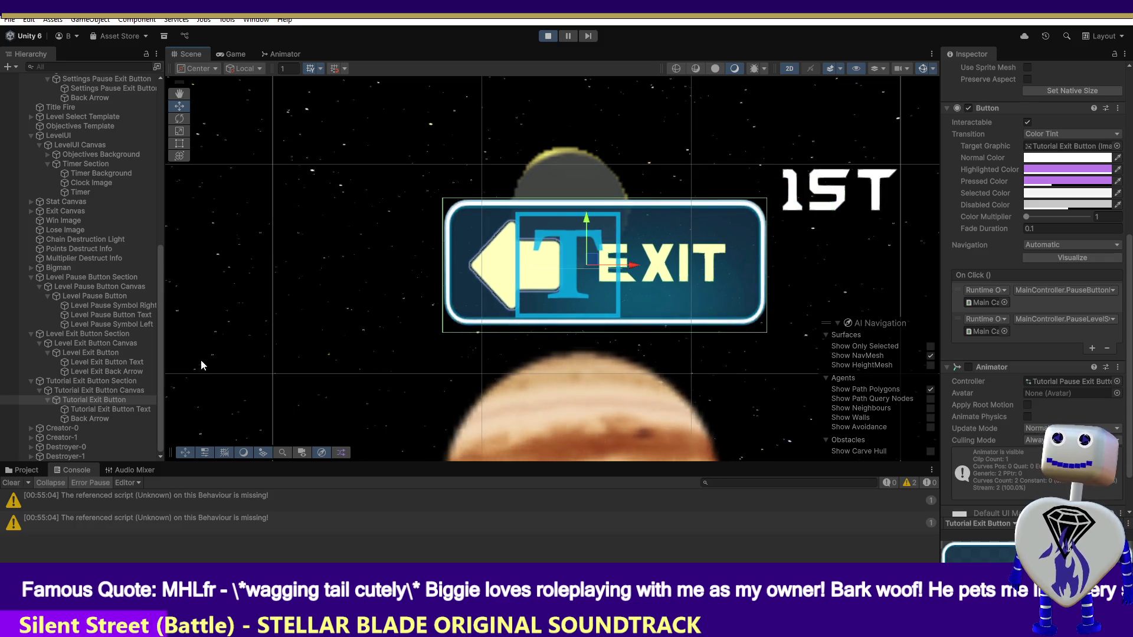
pyautogui.scroll(5, 1038, 236)
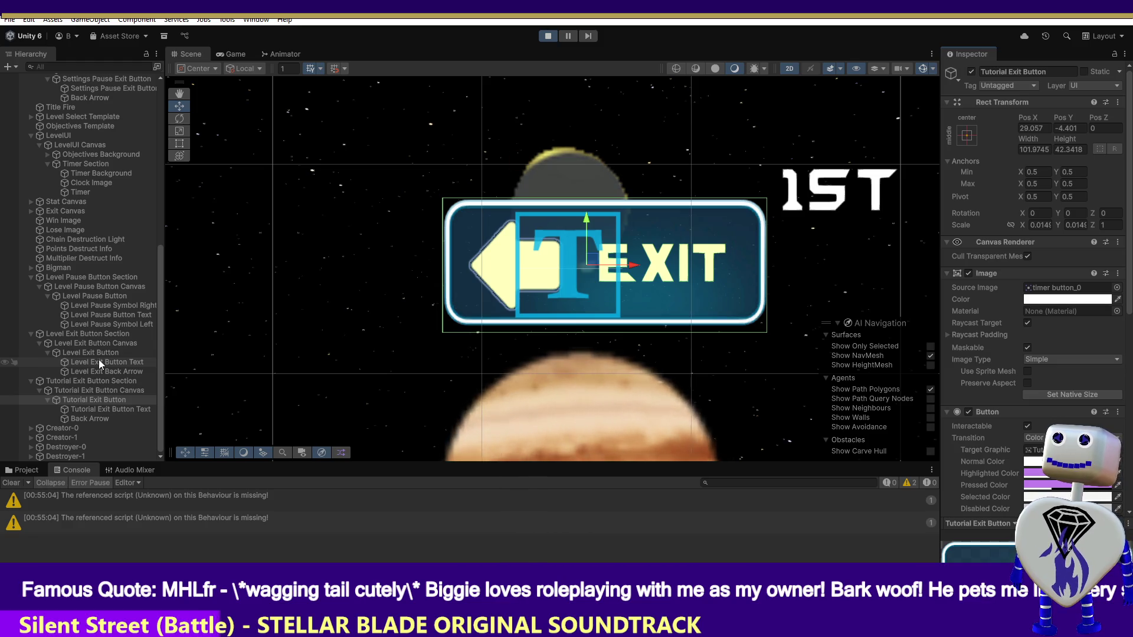
pyautogui.click(99, 353)
pyautogui.click(1026, 128)
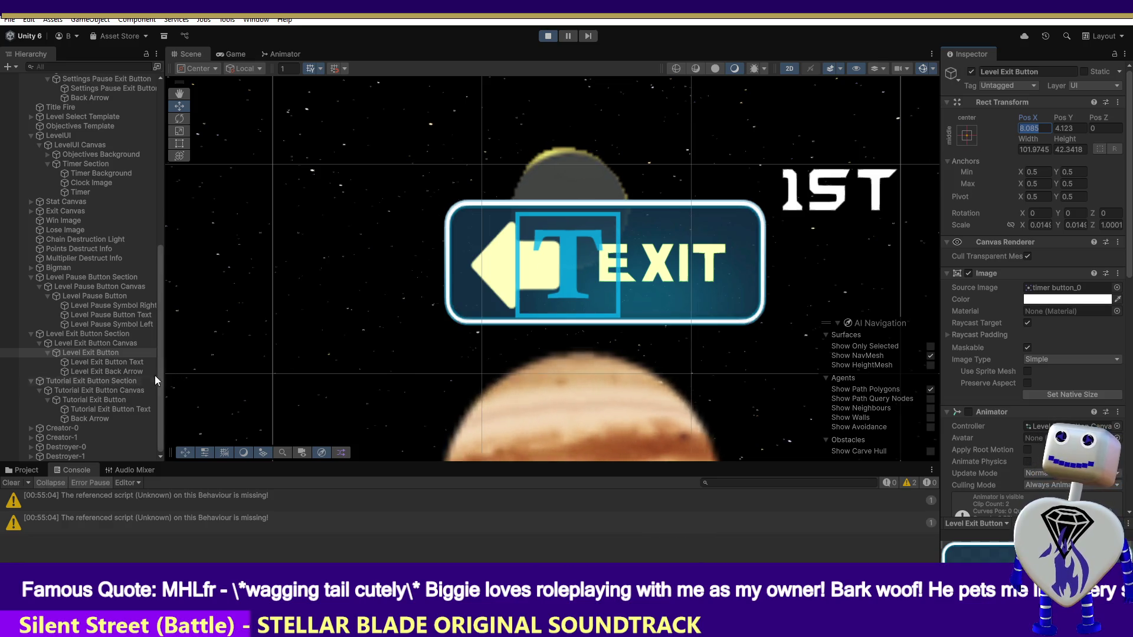
pyautogui.click(91, 398)
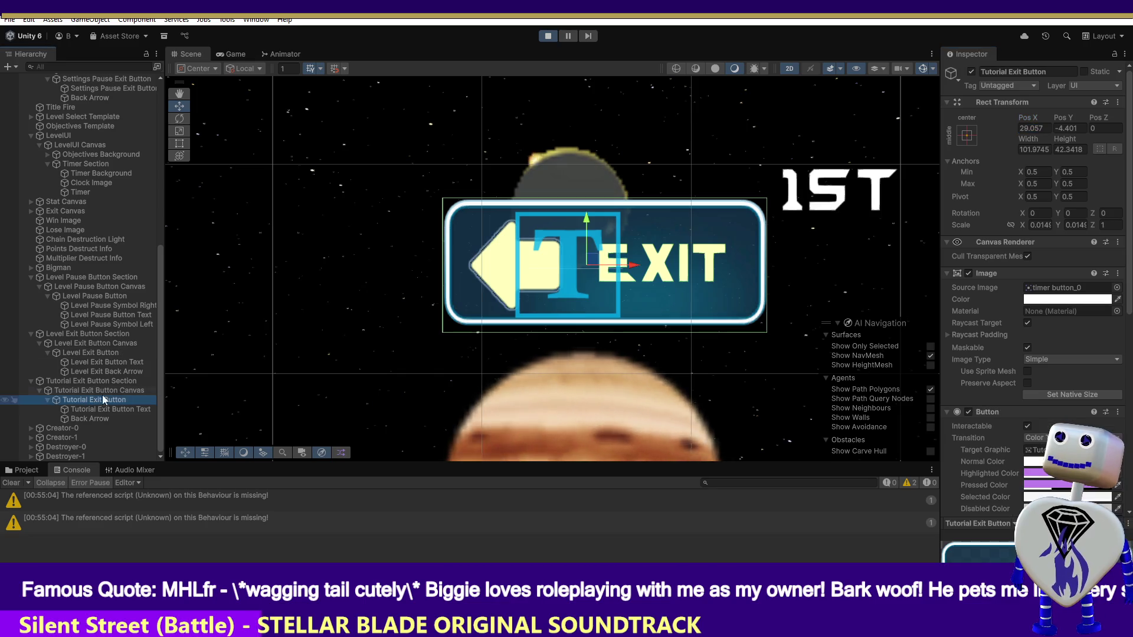
pyautogui.doubleClick(1032, 128)
pyautogui.write('8.085')
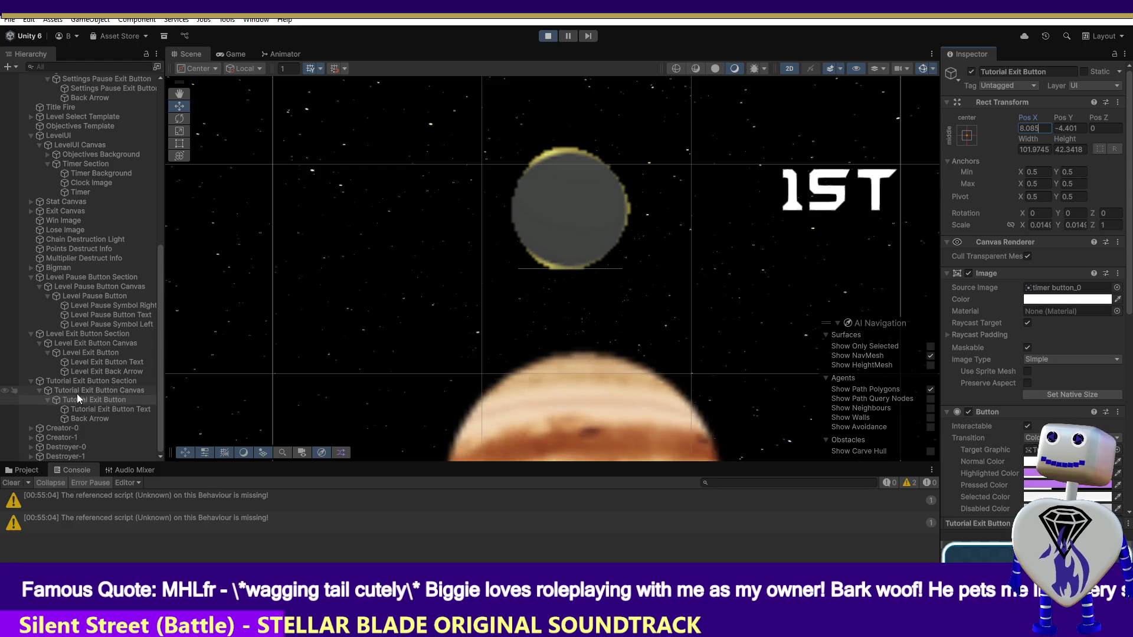
# Copy the Level Exit Button's Pos Y 4.123 to the Tutorial Exit Button and frame it.
pyautogui.click(88, 353)
pyautogui.doubleClick(1069, 128)
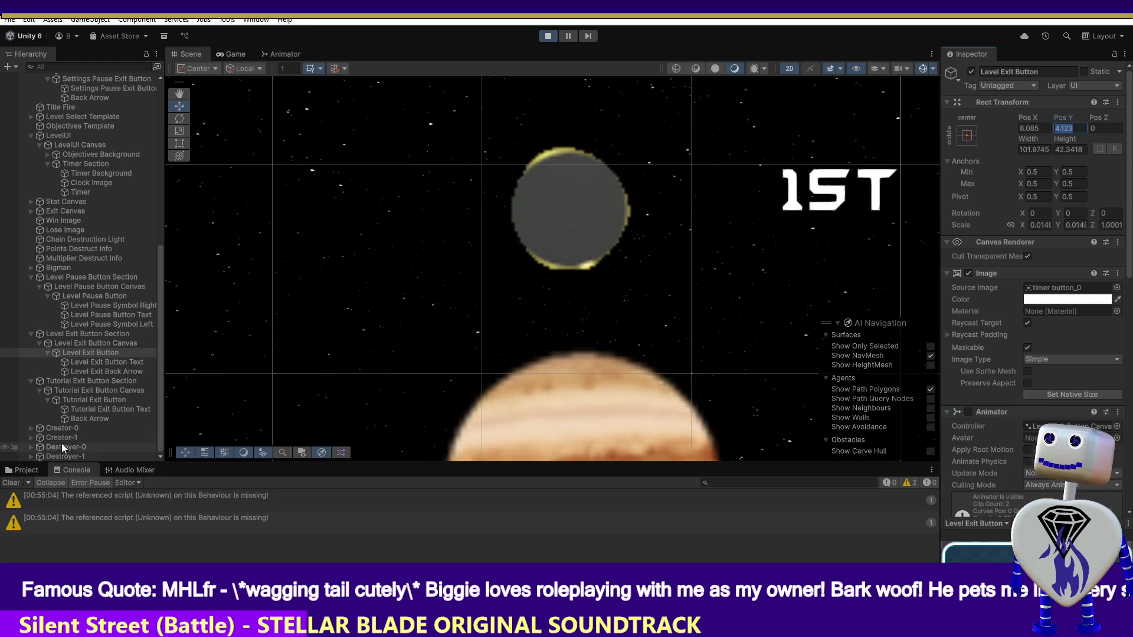
pyautogui.click(86, 401)
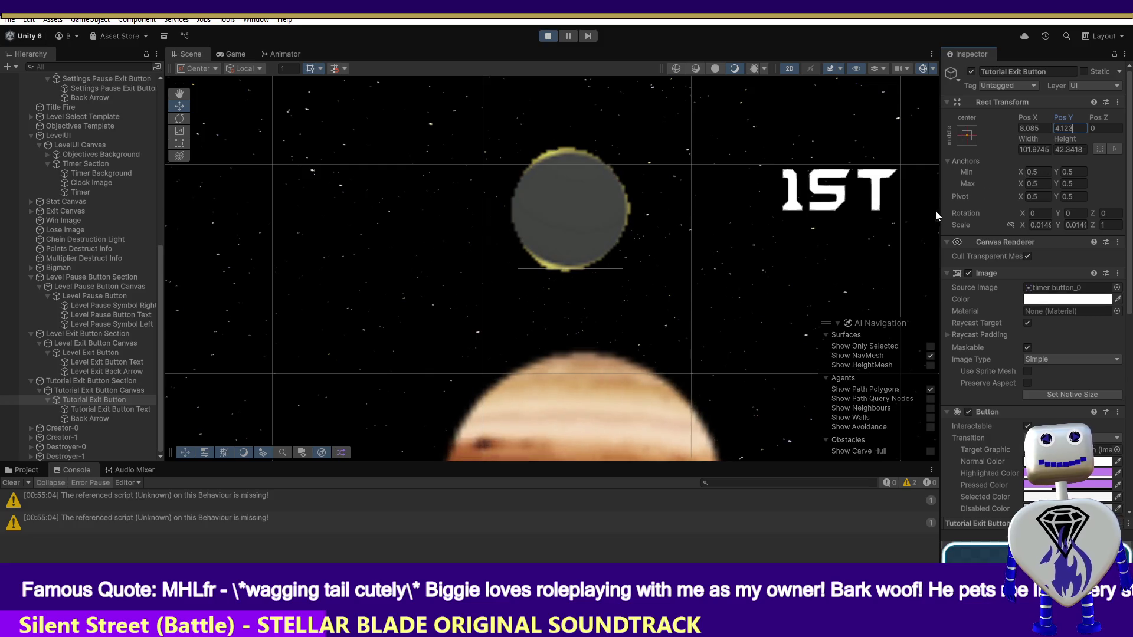
pyautogui.doubleClick(117, 399)
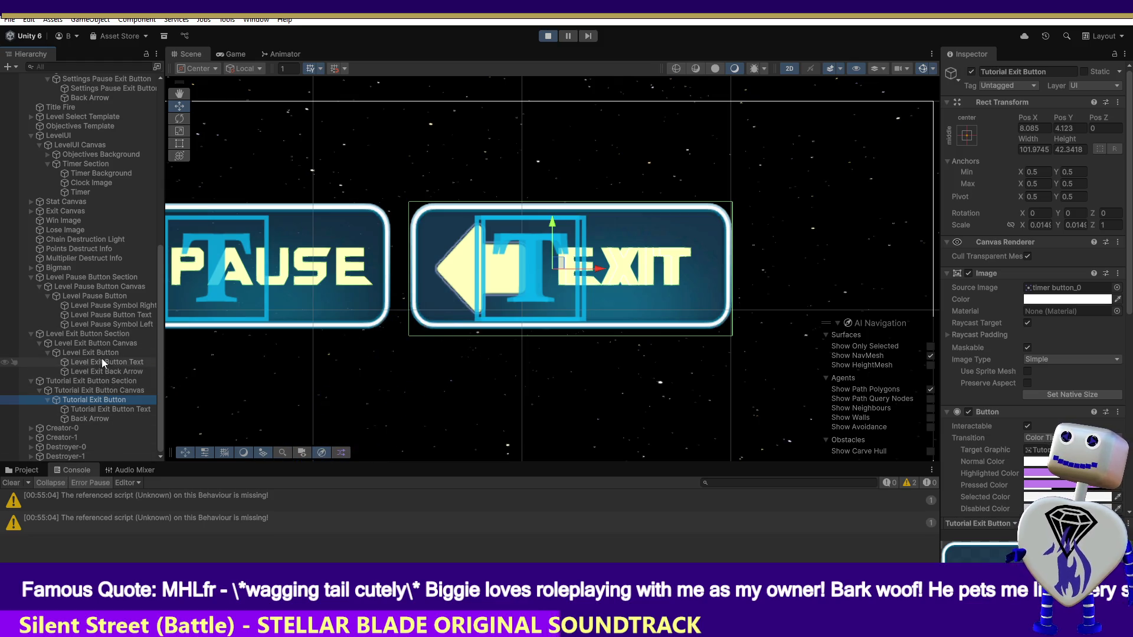
# Deactivate the Level Exit Button, then open the Tutorial Exit Button's Animator Controller picker.
pyautogui.click(102, 354)
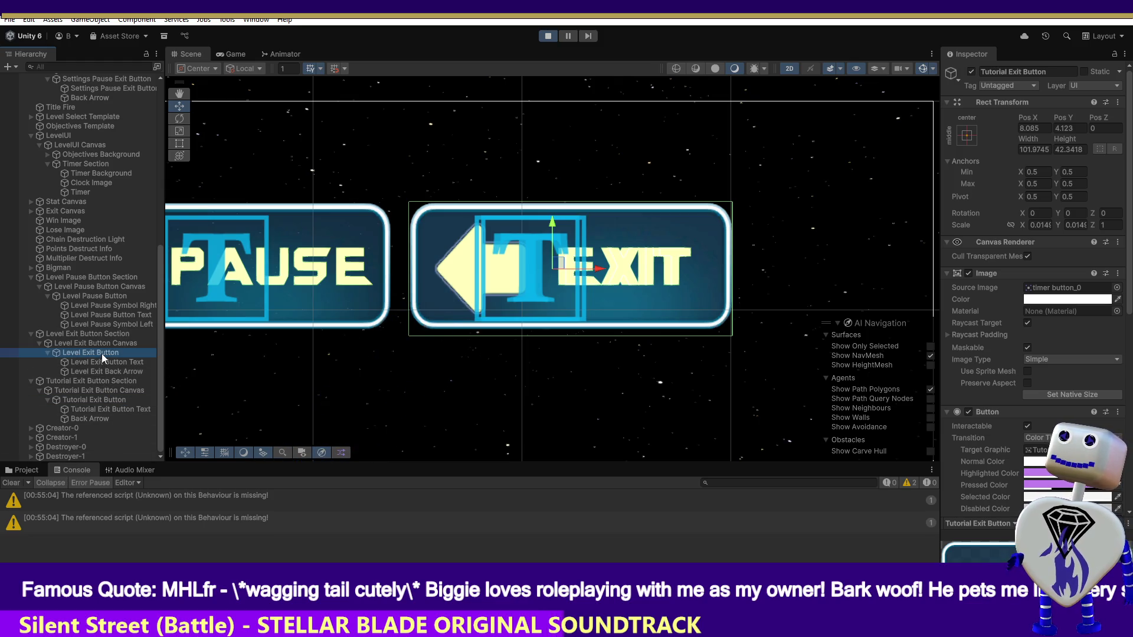
pyautogui.click(976, 69)
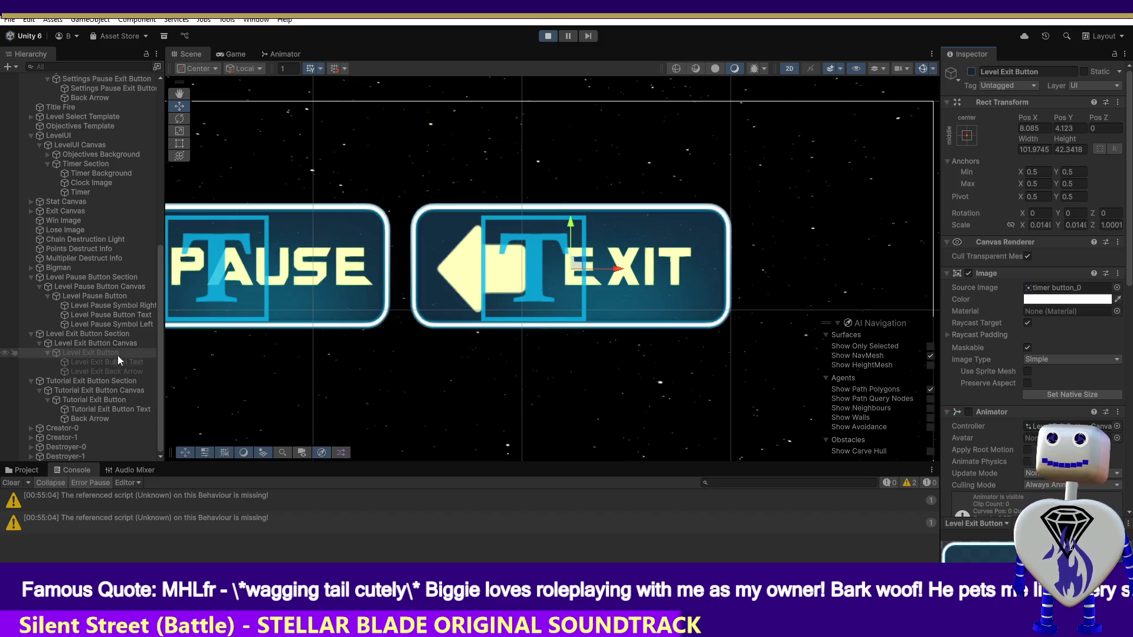
pyautogui.click(109, 399)
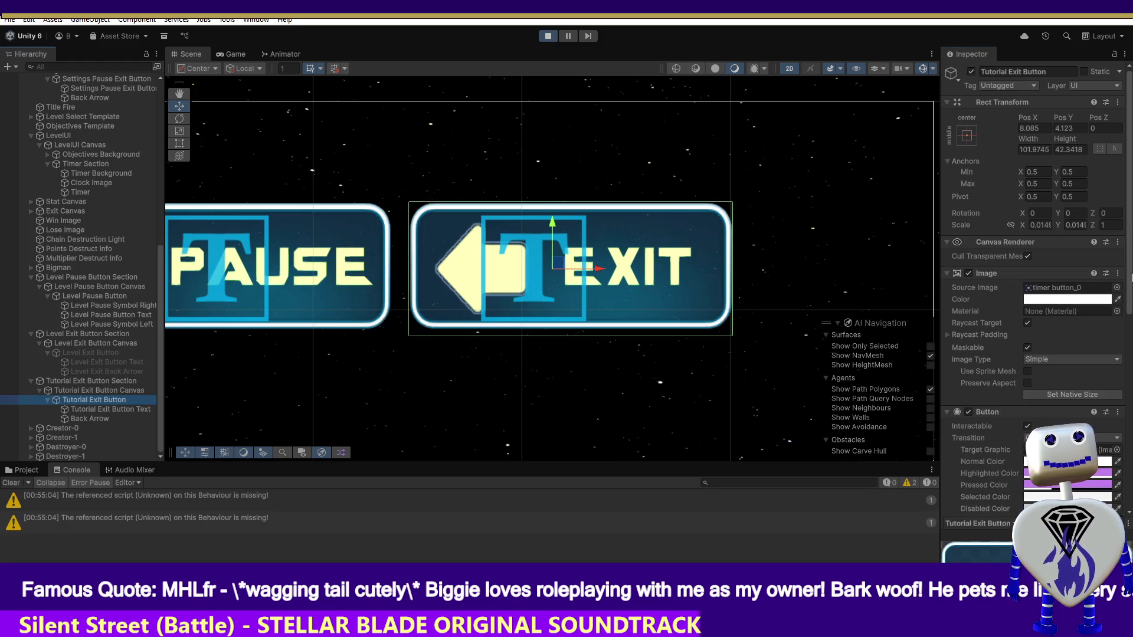
pyautogui.scroll(-10, 1032, 295)
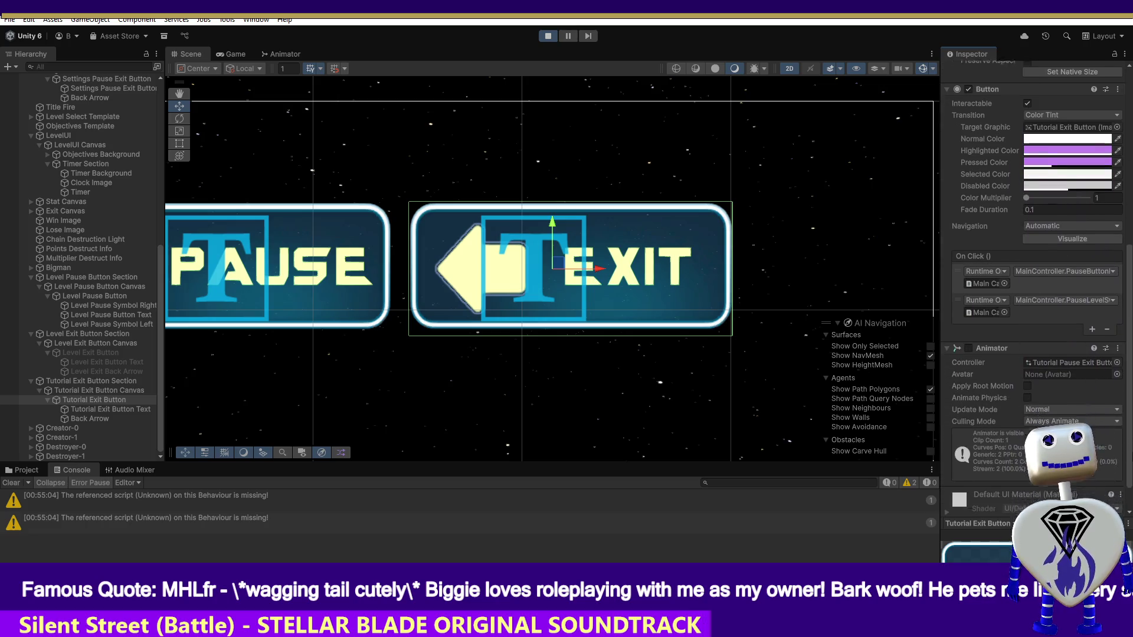
pyautogui.scroll(-2, 1032, 295)
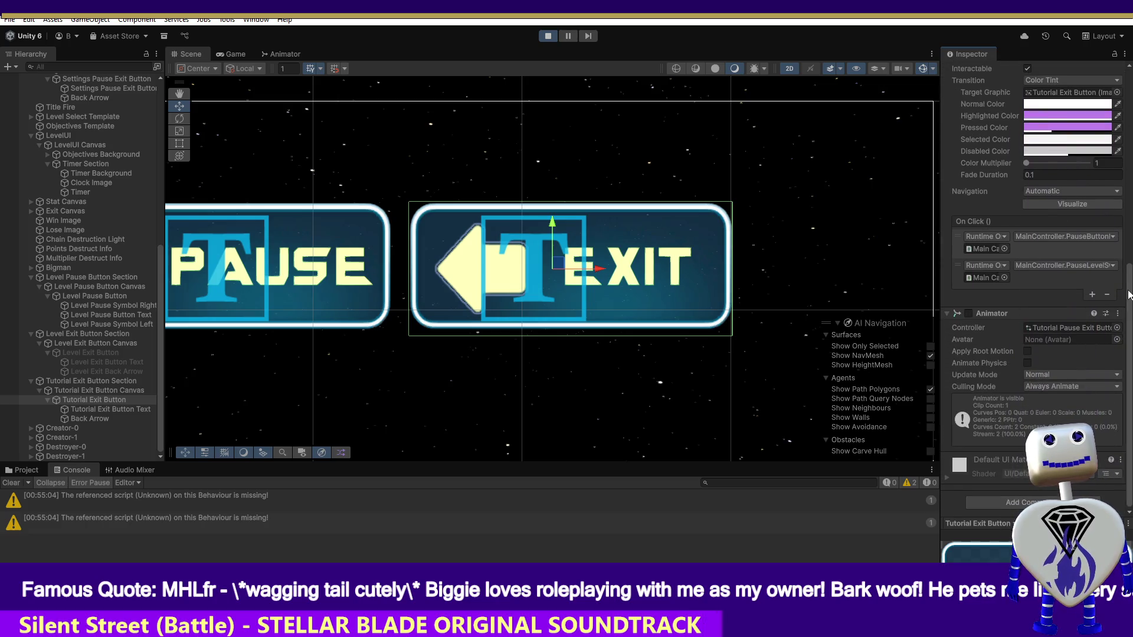
pyautogui.click(1117, 328)
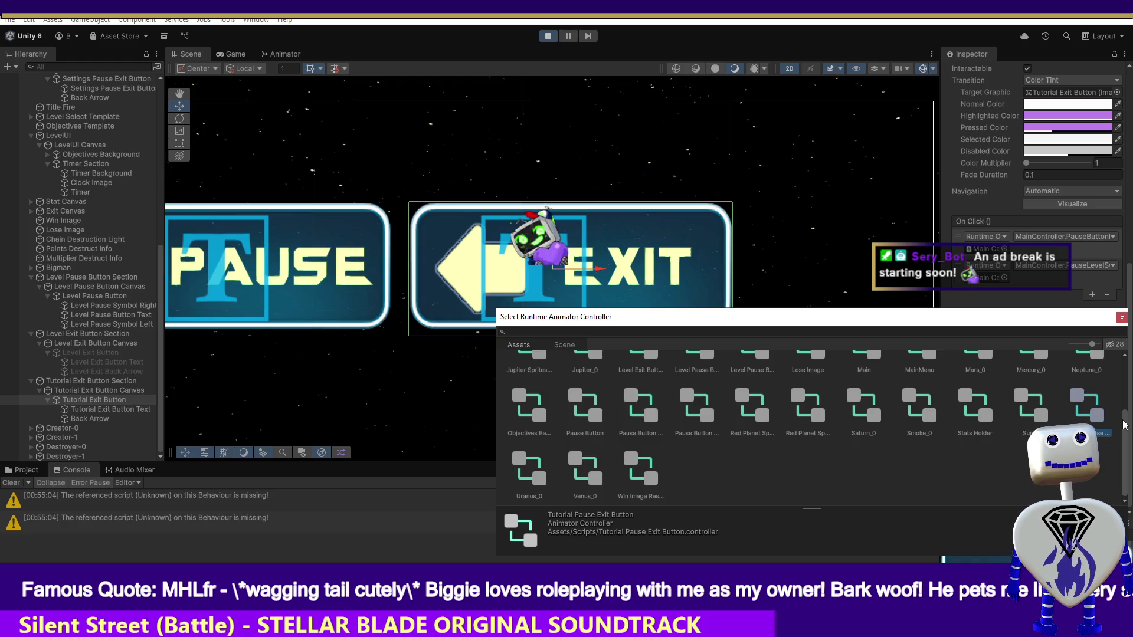
# Choose the Tutorial Pause Exit Button controller for the Tutorial Exit Button and stop play mode.
pyautogui.moveTo(1123, 424); pyautogui.dragTo(1129, 368)
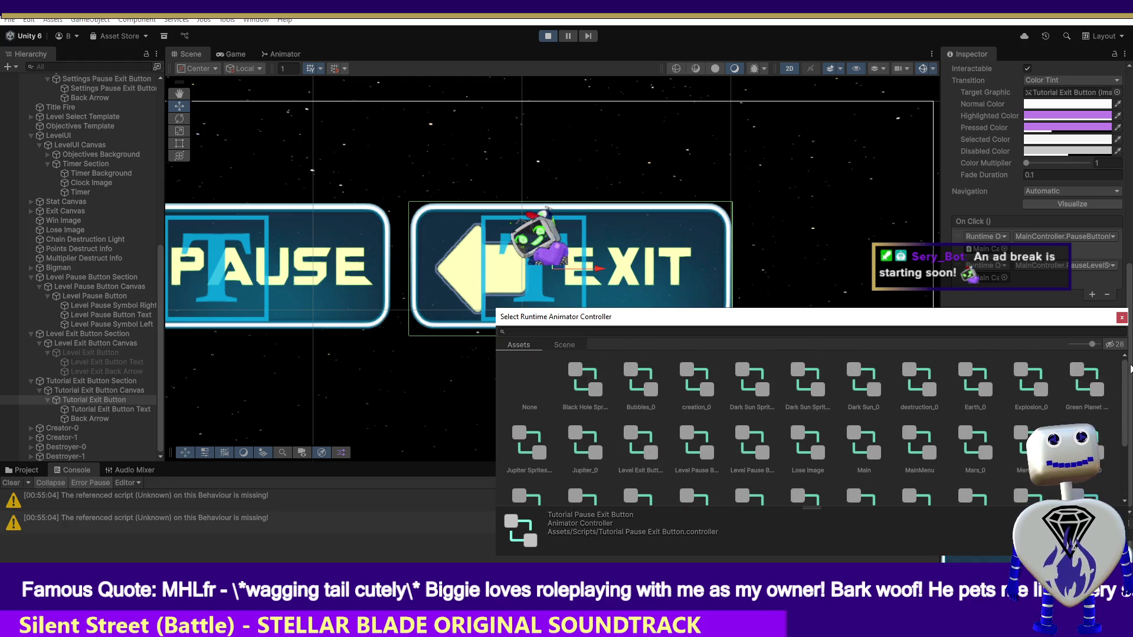
pyautogui.click(1121, 318)
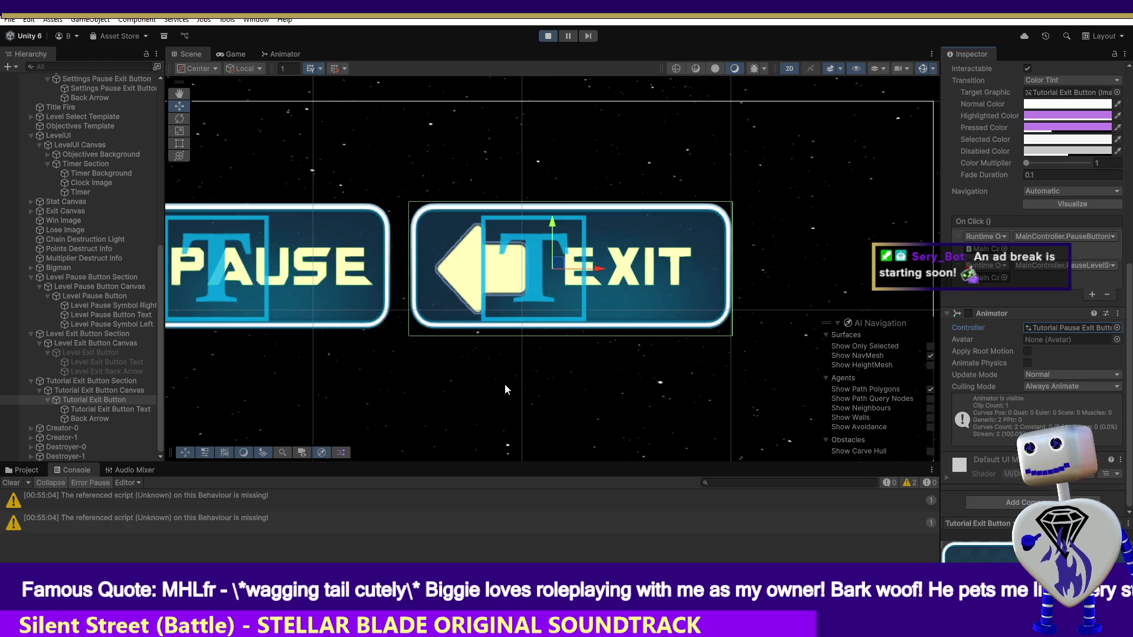
pyautogui.click(109, 394)
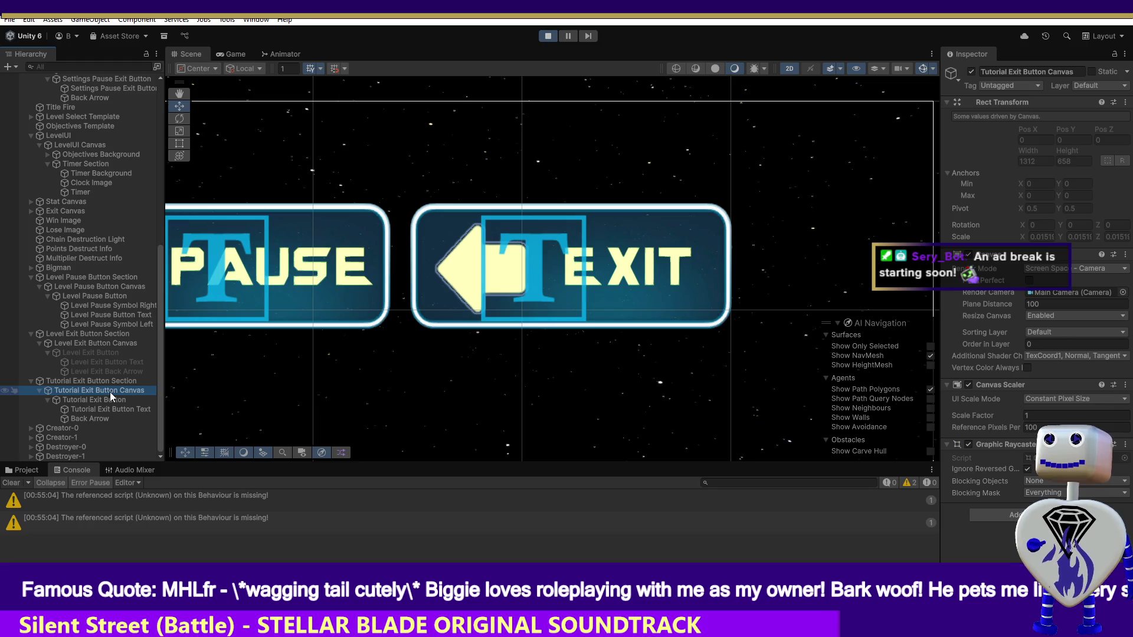
pyautogui.click(547, 36)
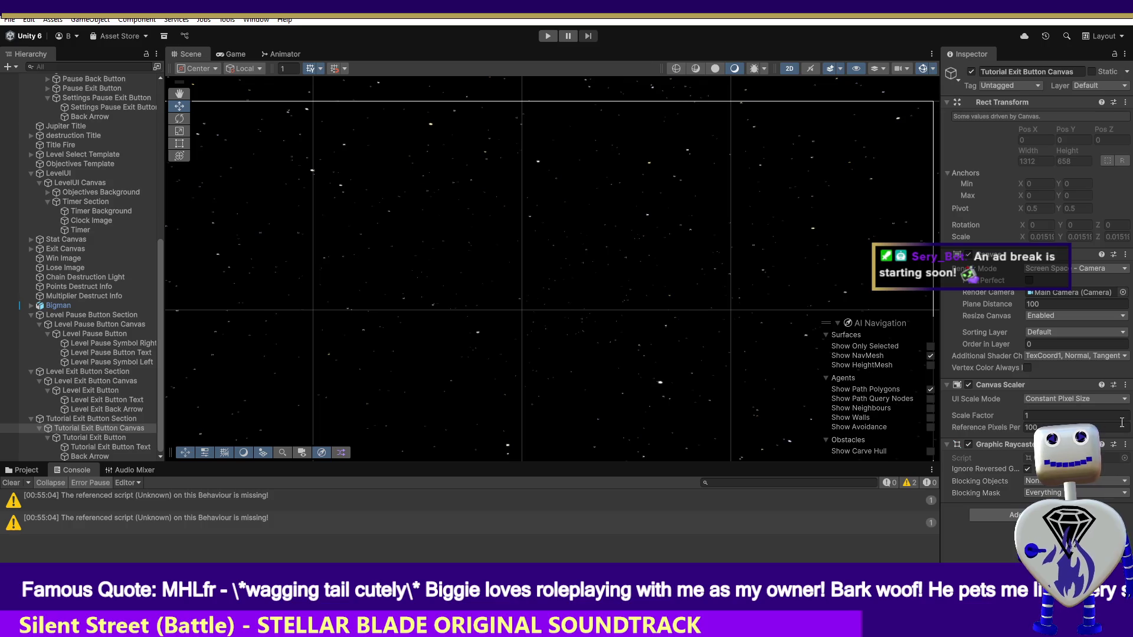
# Select the Tutorial Exit Button, scroll to its Animator, and frame it in Scene view.
pyautogui.click(116, 439)
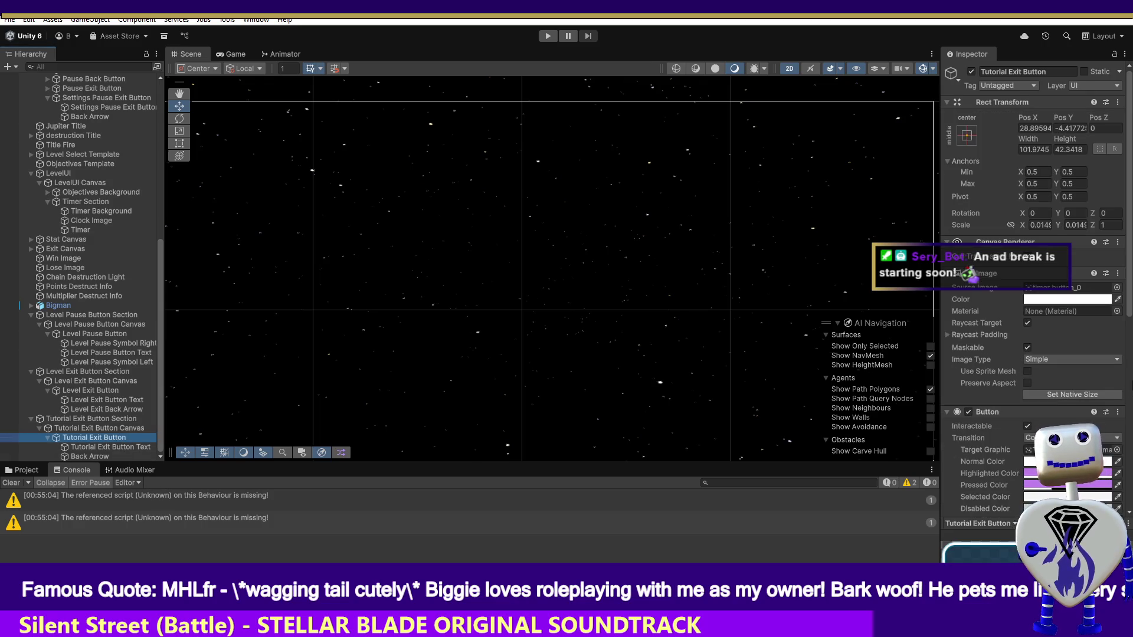
pyautogui.moveTo(1128, 287)
pyautogui.mouseDown()
pyautogui.moveTo(1127, 472)
pyautogui.moveTo(1114, 514)
pyautogui.mouseUp()
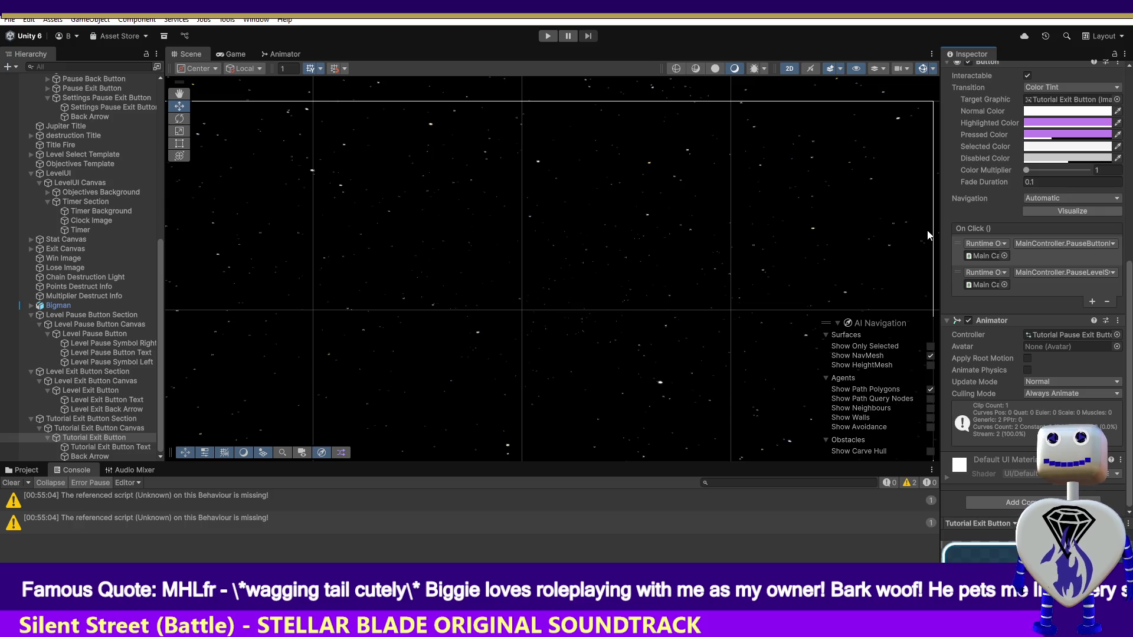
pyautogui.doubleClick(121, 438)
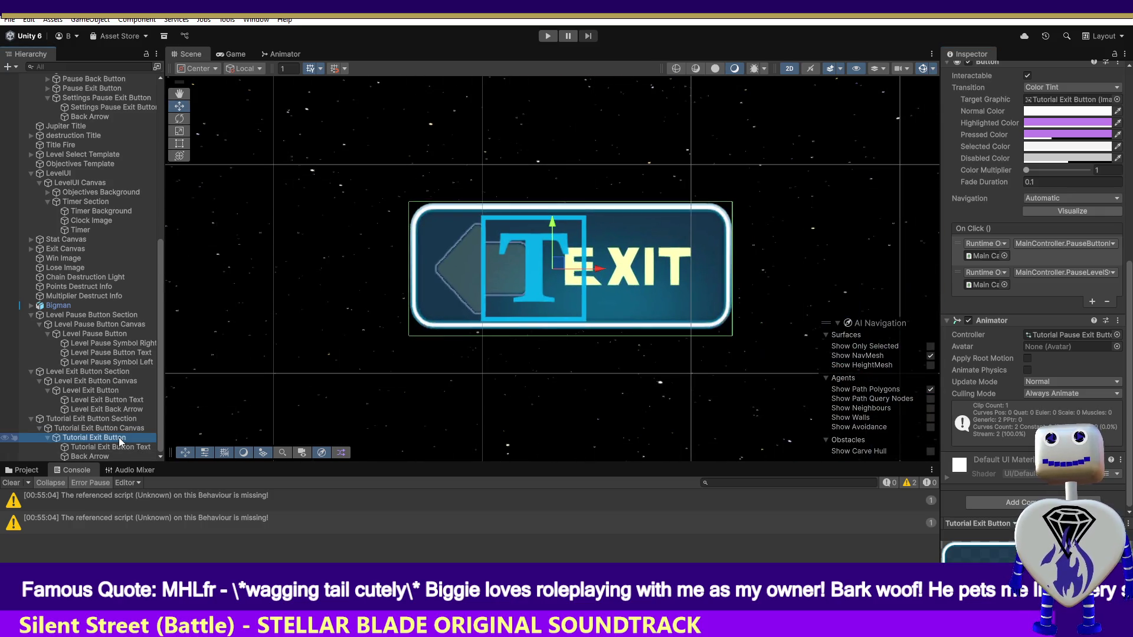